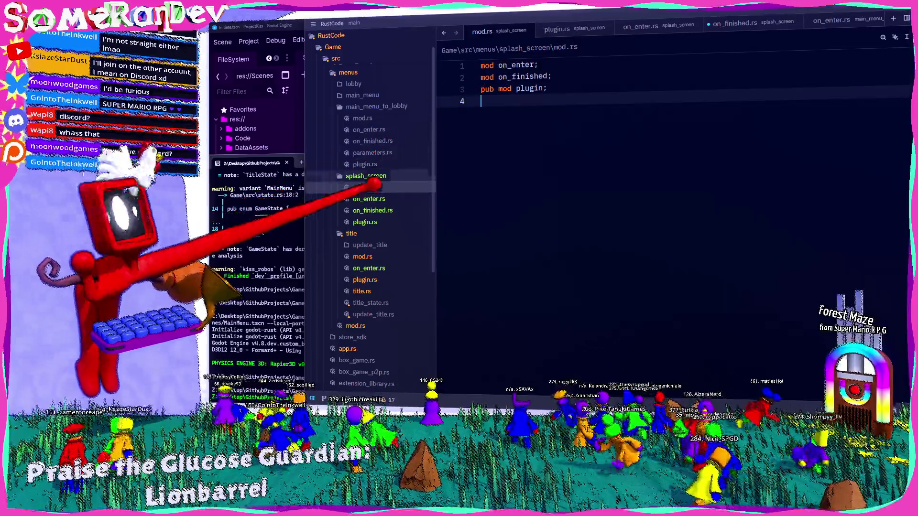
Rename the on_lobby_created function on line 19 of splash_screen's on_finished.rs to on_go_to_title
{"action": "left_click", "coordinate": [388, 209]}
{"action": "scroll", "coordinate": [502, 200], "scroll_direction": "down", "scroll_amount": 2}
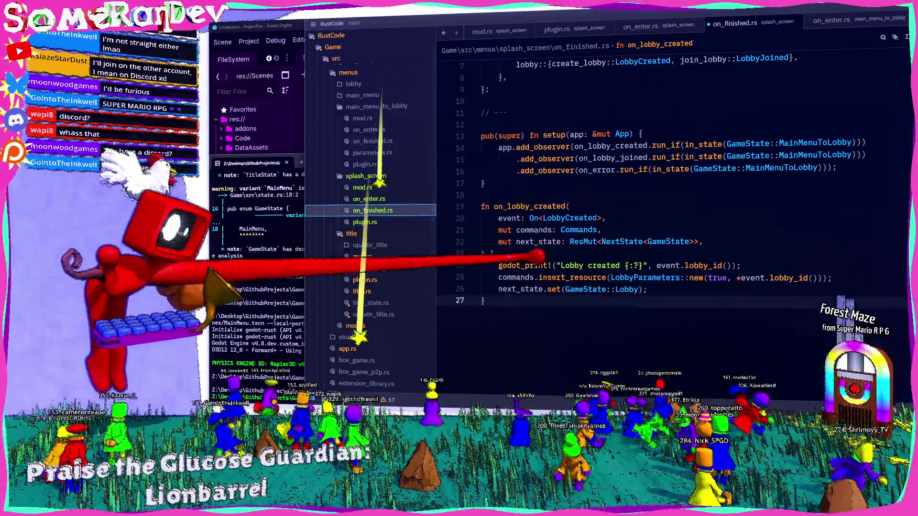
{"action": "double_click", "coordinate": [507, 206]}
{"action": "type", "text": "on_"}
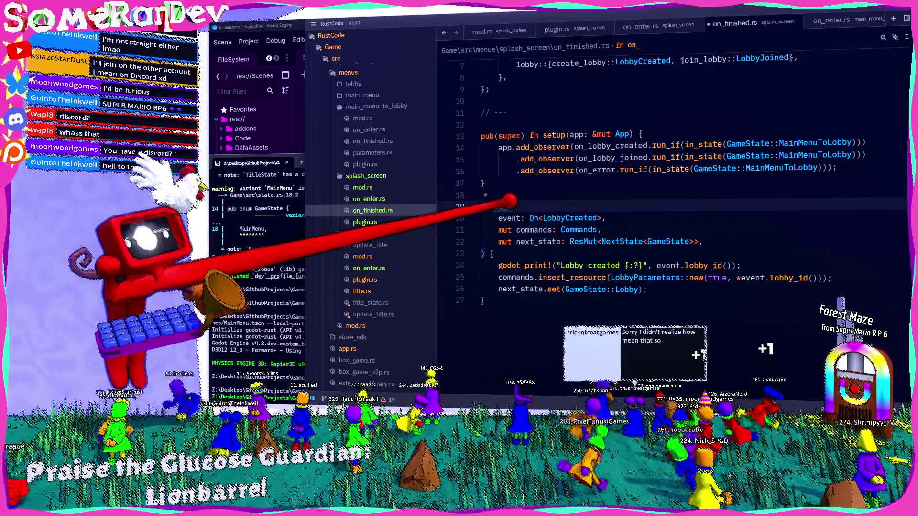
{"action": "type", "text": "g"}
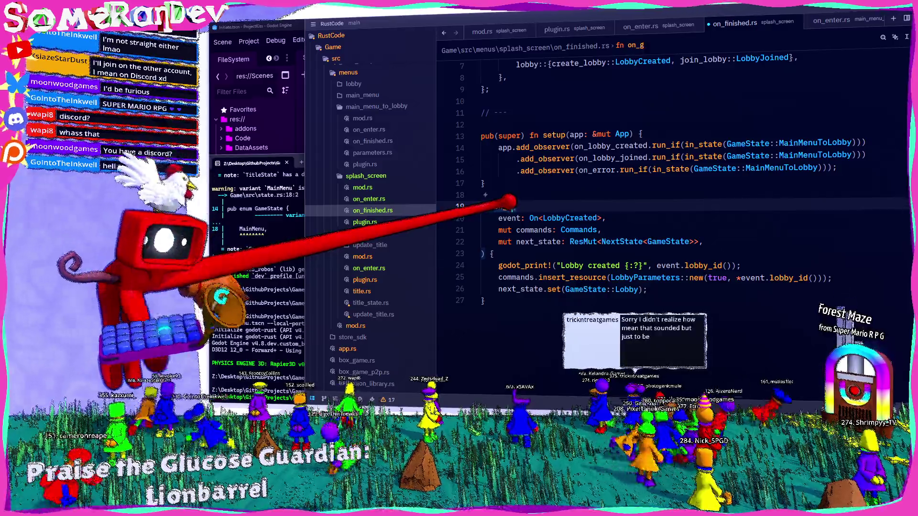
{"action": "type", "text": "o_to_title"}
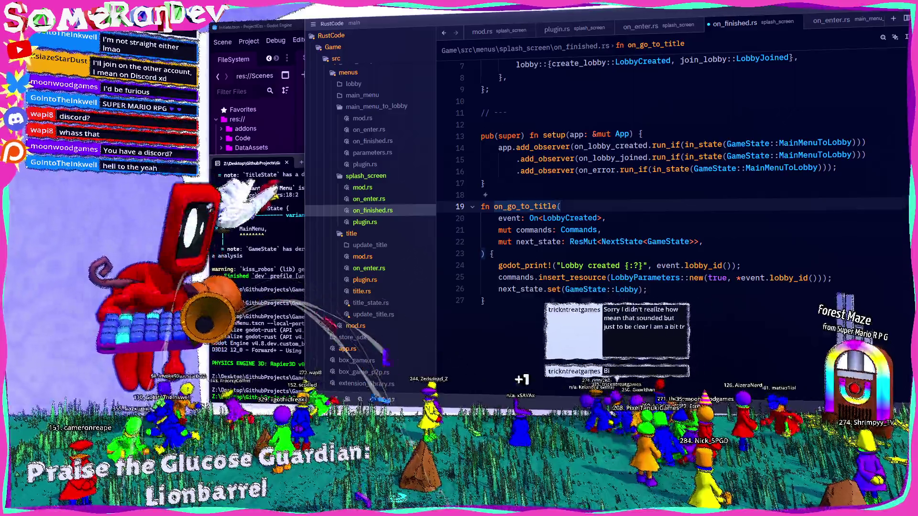
{"action": "scroll", "coordinate": [669, 191], "scroll_direction": "up", "scroll_amount": 2}
{"action": "left_click", "coordinate": [580, 241]}
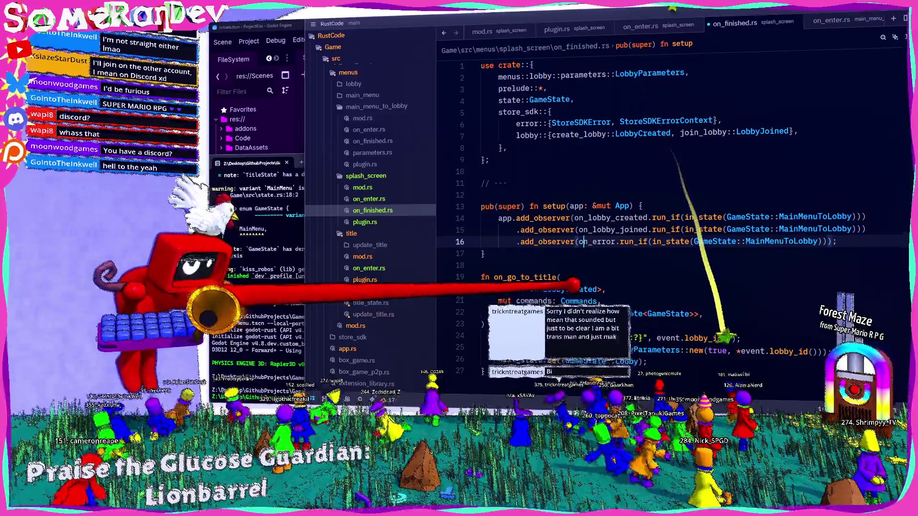
Create a new file go_to_title.rs in the splash_screen folder
{"action": "right_click", "coordinate": [388, 177]}
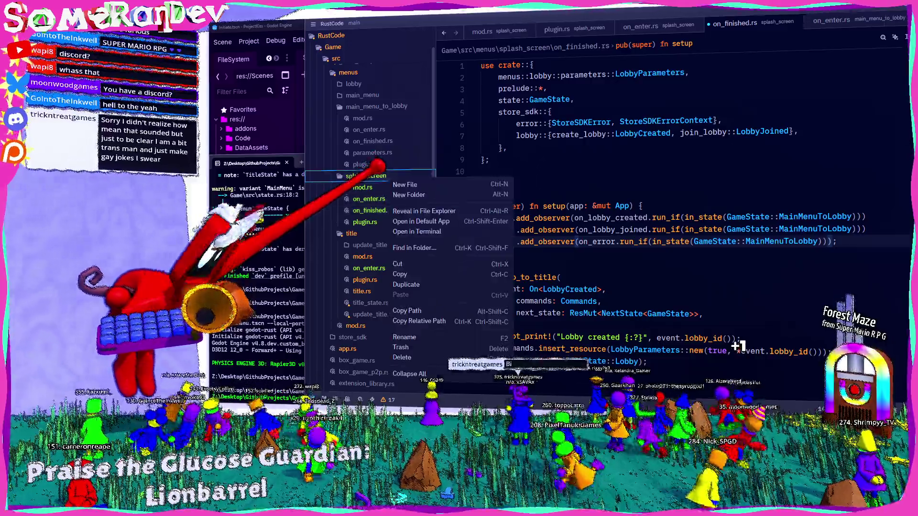
{"action": "left_click", "coordinate": [404, 184]}
{"action": "type", "text": "go_"}
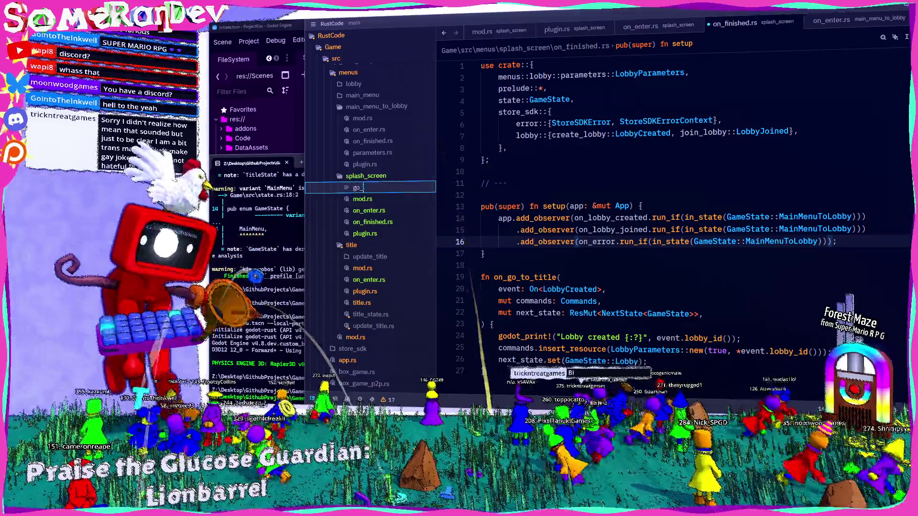
{"action": "type", "text": "to_title.rs"}
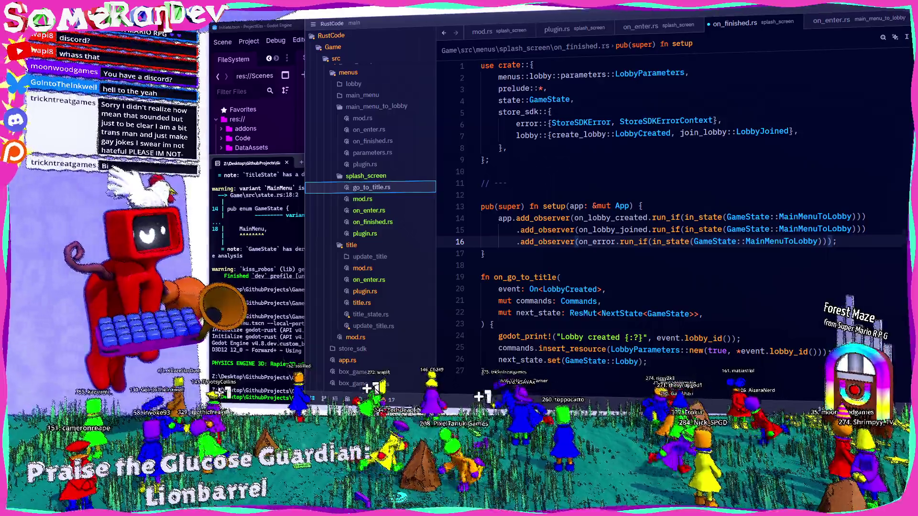
{"action": "key", "text": "Return"}
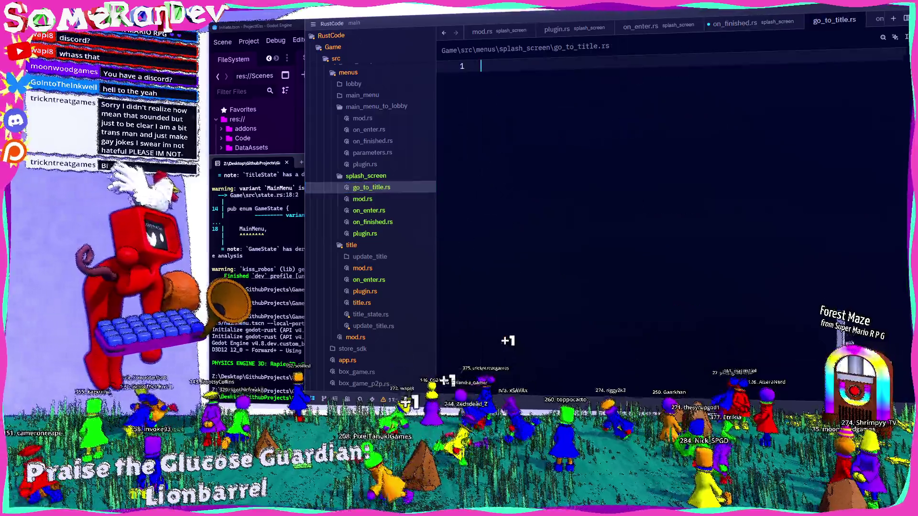
Write the prelude import and a #[derive(Event)] struct GoToTitle; in go_to_title.rs
{"action": "type", "text": "use c"}
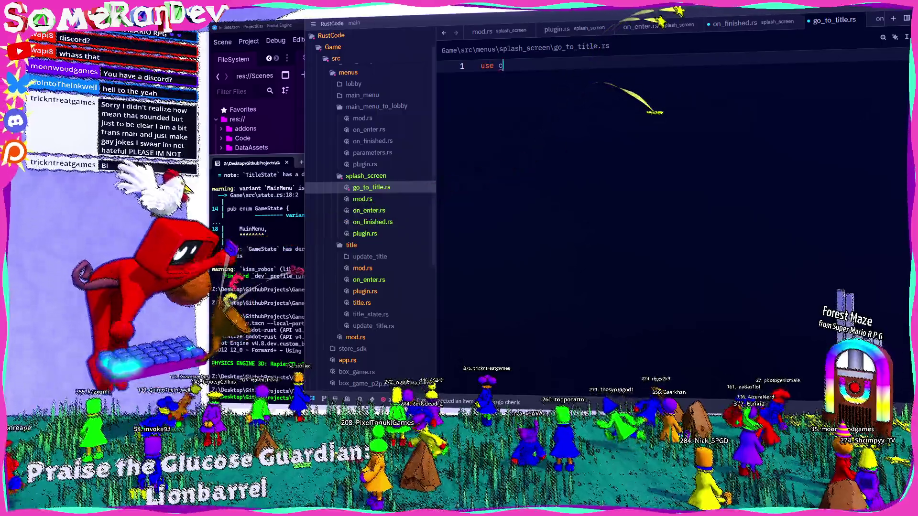
{"action": "type", "text": "rate::prelude::*;"}
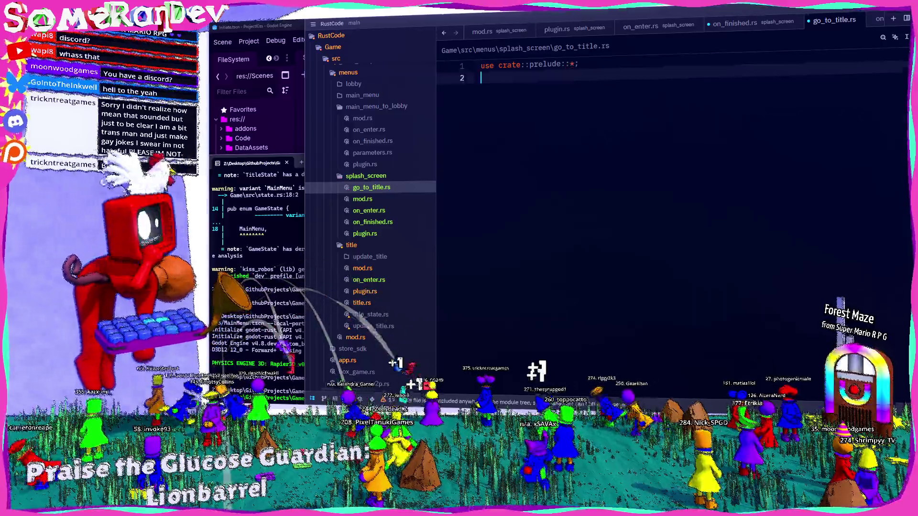
{"action": "key", "text": "Return"}
{"action": "key", "text": "Return"}
{"action": "type", "text": "#[der"}
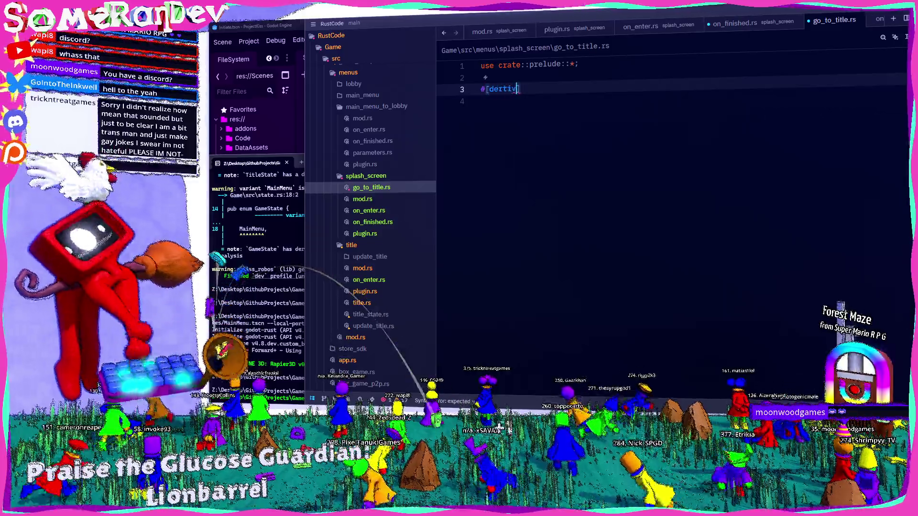
{"action": "type", "text": "ive("}
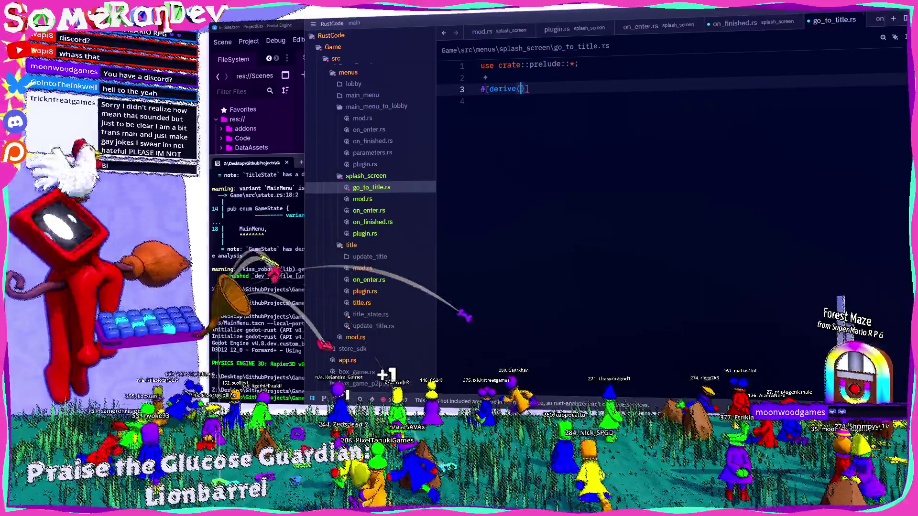
{"action": "type", "text": "Event)]"}
{"action": "key", "text": "Return"}
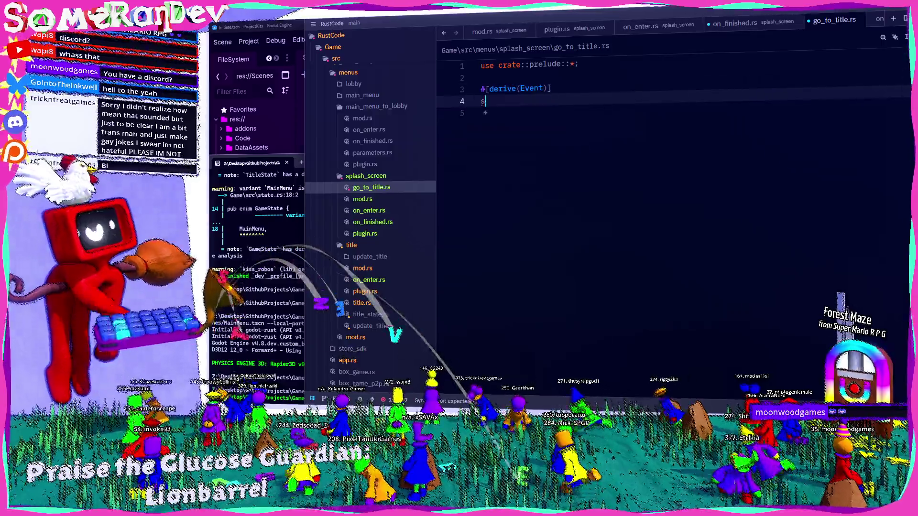
{"action": "type", "text": "struic"}
{"action": "key", "text": "BackSpace"}
{"action": "key", "text": "BackSpace"}
{"action": "type", "text": "ct Go"}
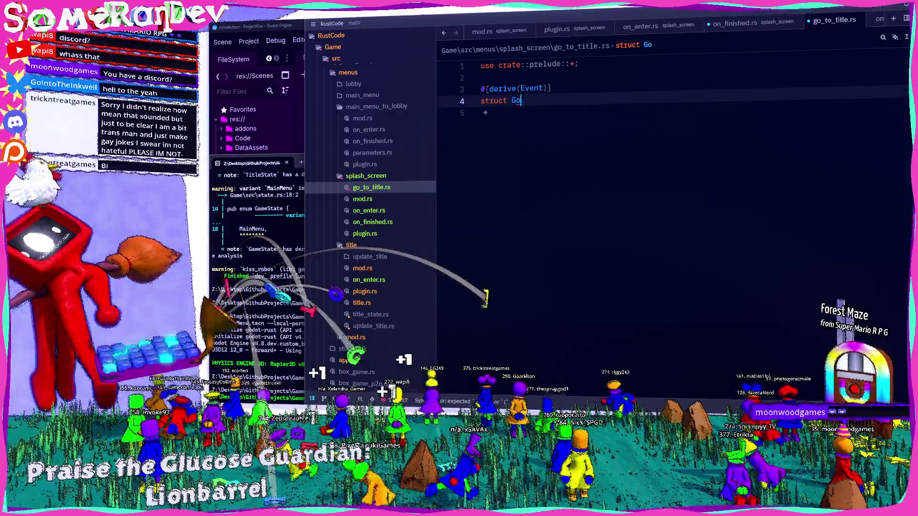
{"action": "type", "text": "ToTitle;"}
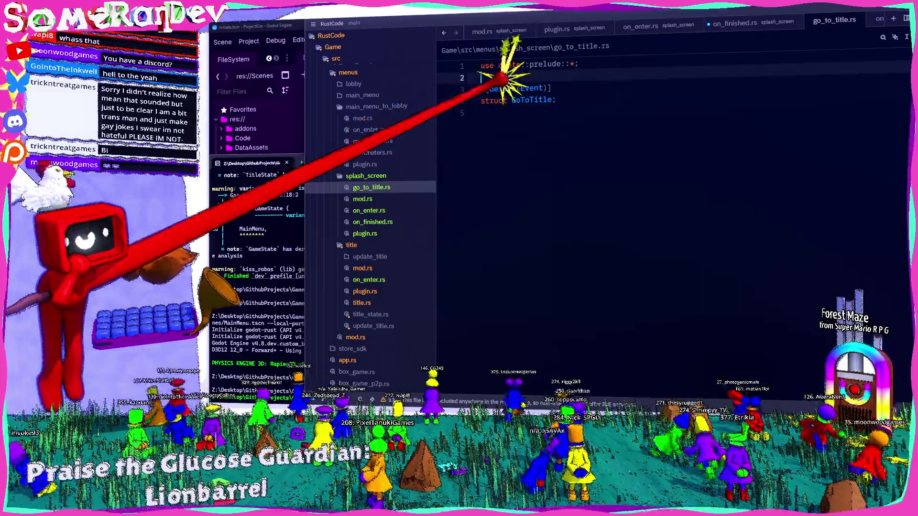
{"action": "key", "text": "Up"}
{"action": "key", "text": "Up"}
{"action": "key", "text": "Return"}
{"action": "key", "text": "Return"}
{"action": "key", "text": "Up"}
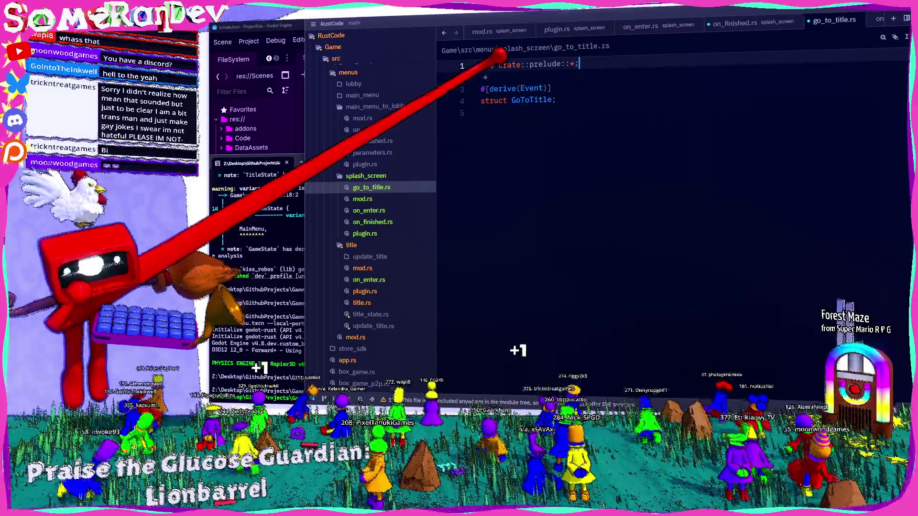
Declare mod go_to_title; in splash_screen's mod.rs and return to on_finished.rs
{"action": "left_click", "coordinate": [368, 211]}
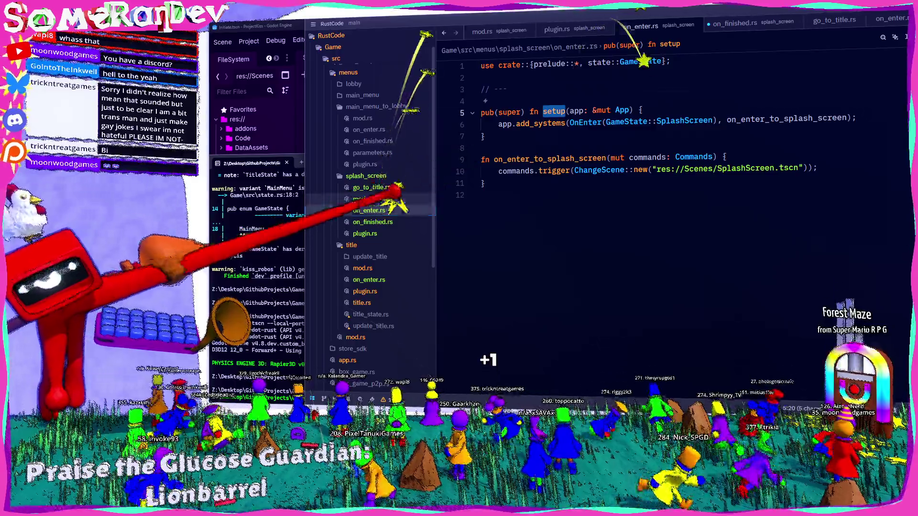
{"action": "left_click", "coordinate": [362, 198]}
{"action": "type", "text": "mod go_to_title;"}
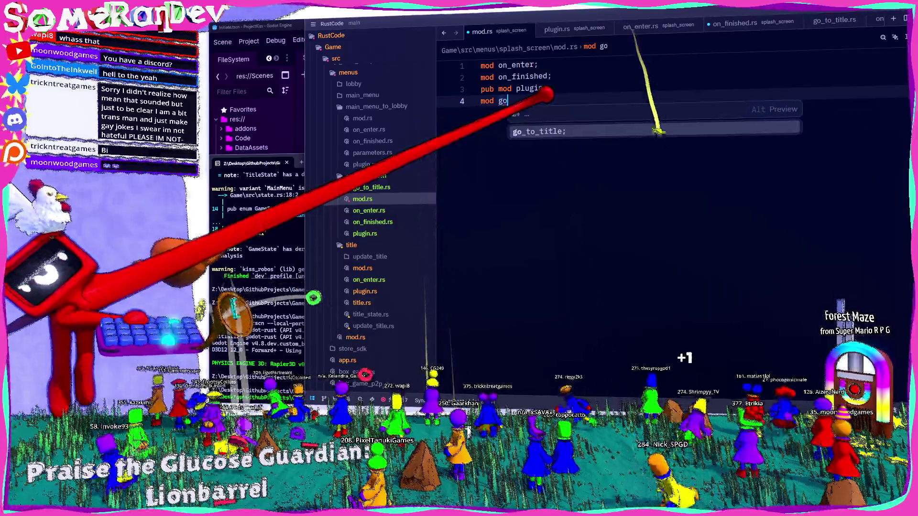
{"action": "key", "text": "ctrl+s"}
{"action": "left_click", "coordinate": [369, 210]}
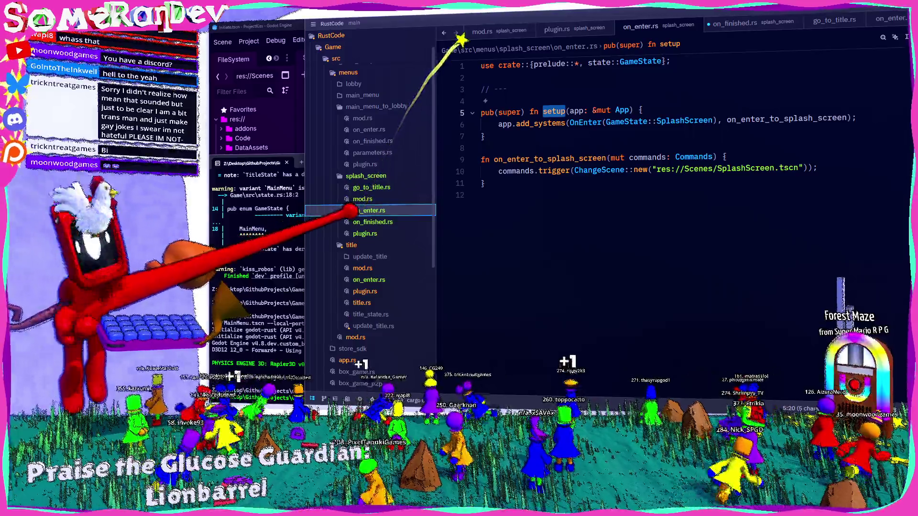
{"action": "left_click", "coordinate": [412, 220]}
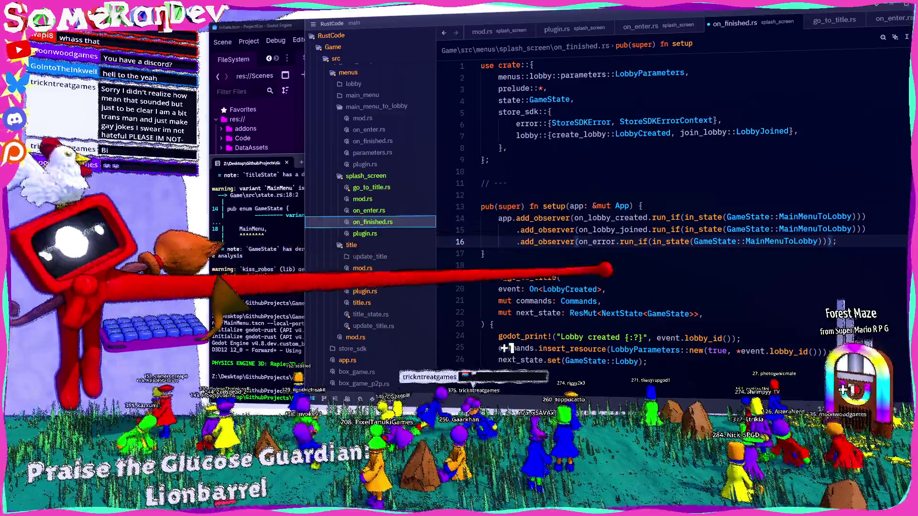
{"action": "scroll", "coordinate": [545, 271], "scroll_direction": "down", "scroll_amount": 5}
Change the handler's event type to On<GoToTitle>, making the GoToTitle struct pub(super)
{"action": "left_click", "coordinate": [570, 111]}
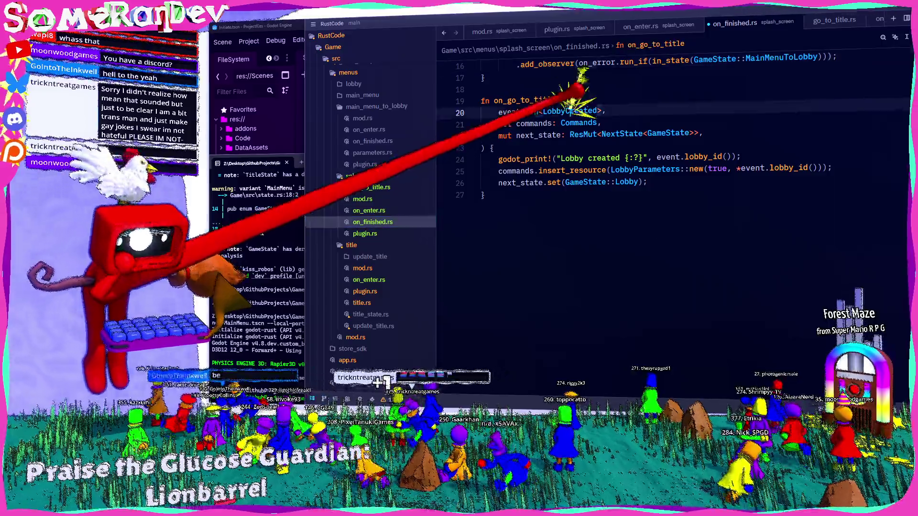
{"action": "double_click", "coordinate": [570, 111]}
{"action": "type", "text": "GoT"}
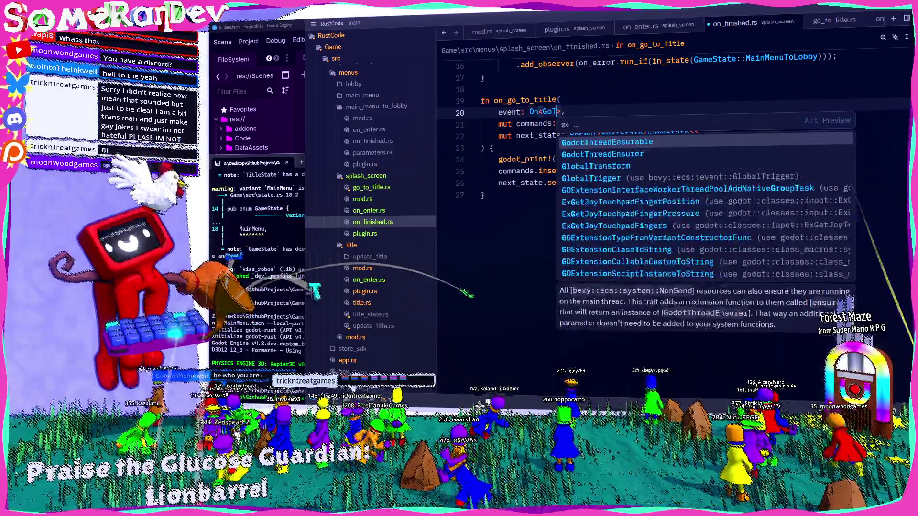
{"action": "type", "text": "oTi"}
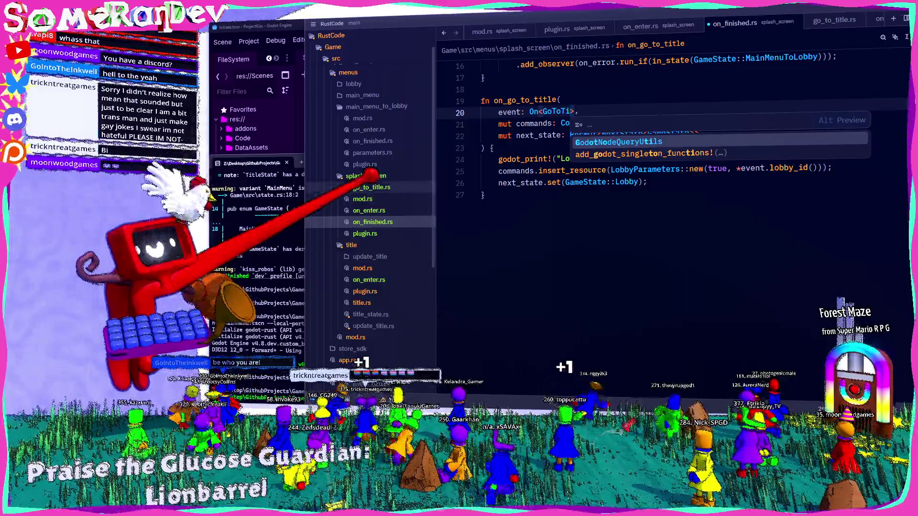
{"action": "left_click", "coordinate": [372, 187]}
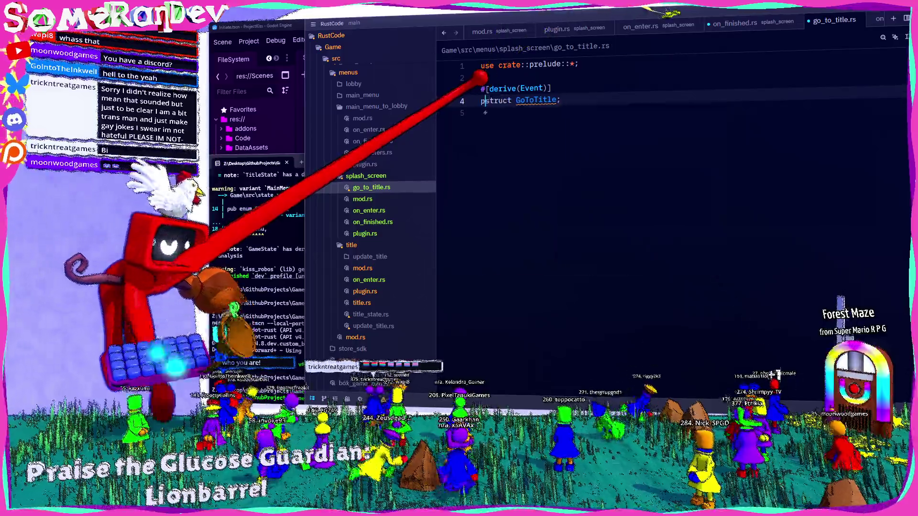
{"action": "type", "text": "ub(super)"}
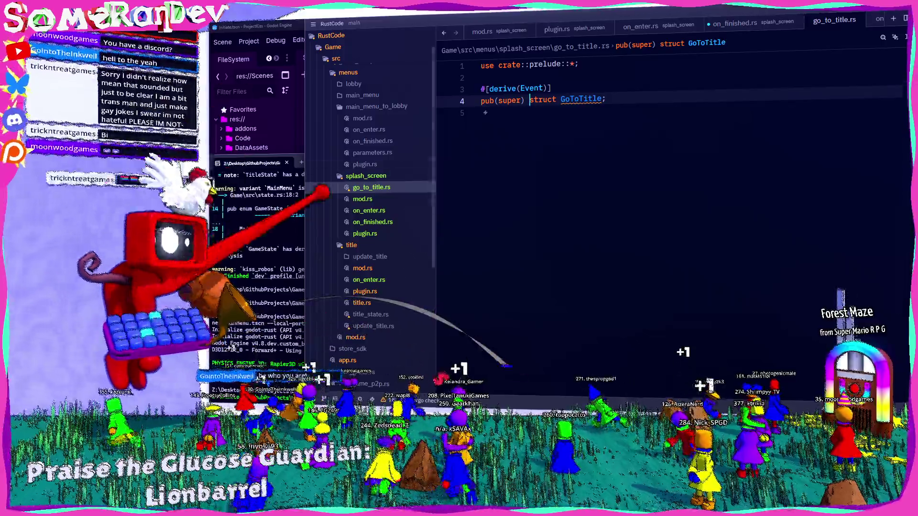
{"action": "left_click", "coordinate": [372, 221]}
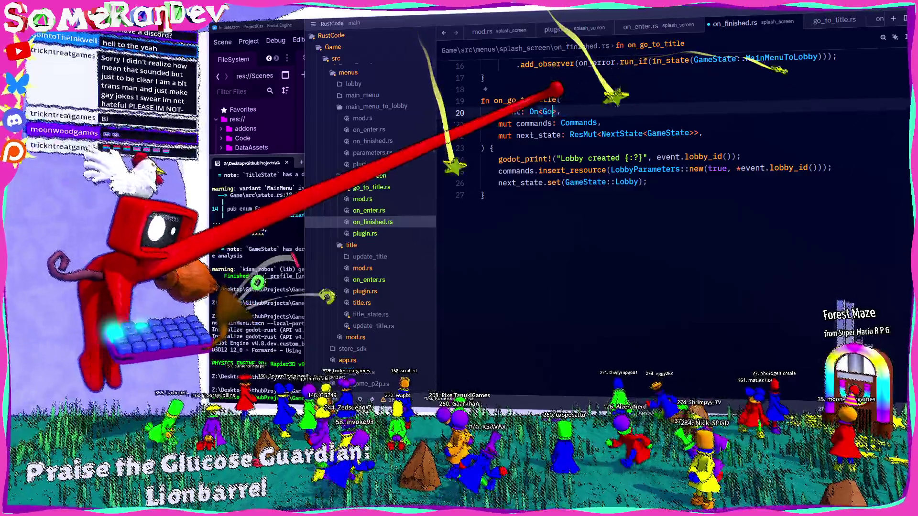
{"action": "type", "text": "ToTitle"}
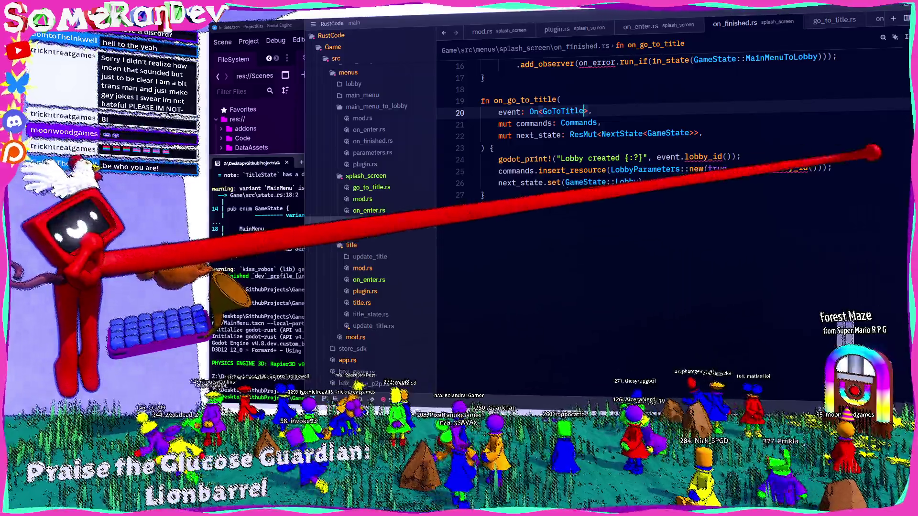
Delete the print and lobby insert_resource lines, leaving only the GameState::Title state change, and save
{"action": "key", "text": "shift+Down"}
{"action": "key", "text": "shift+Down"}
{"action": "key", "text": "BackSpace"}
{"action": "key", "text": "Down"}
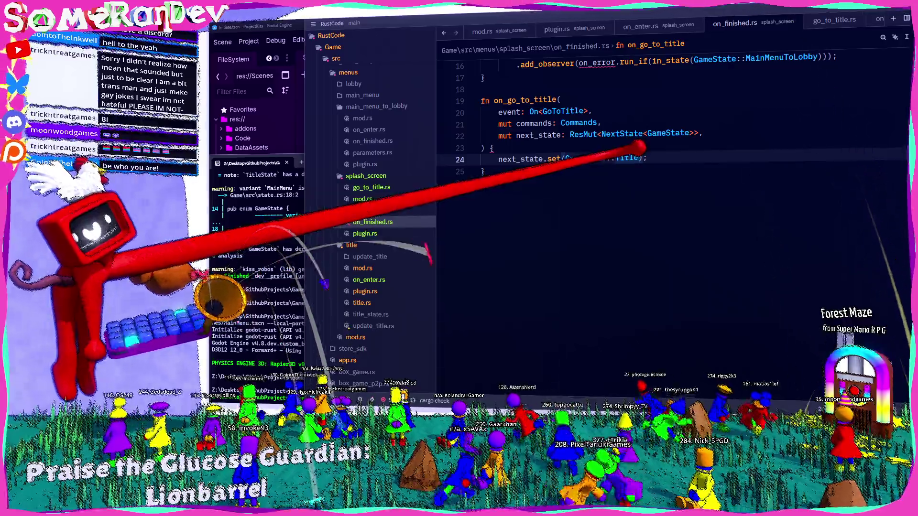
{"action": "key", "text": "ctrl+s"}
Remove the unused commands parameter, rename event to _event, and save
{"action": "key", "text": "Up"}
{"action": "key", "text": "Up"}
{"action": "key", "text": "Up"}
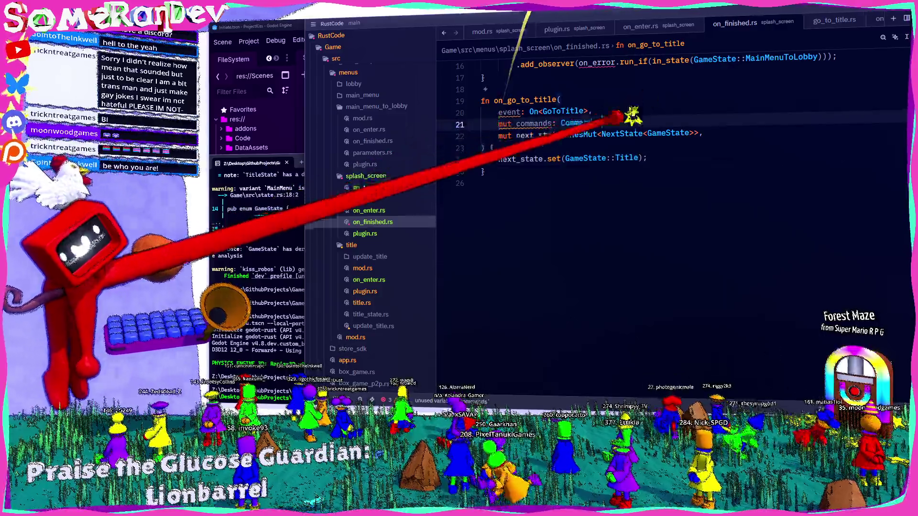
{"action": "key", "text": "shift+Down"}
{"action": "key", "text": "BackSpace"}
{"action": "type", "text": "_"}
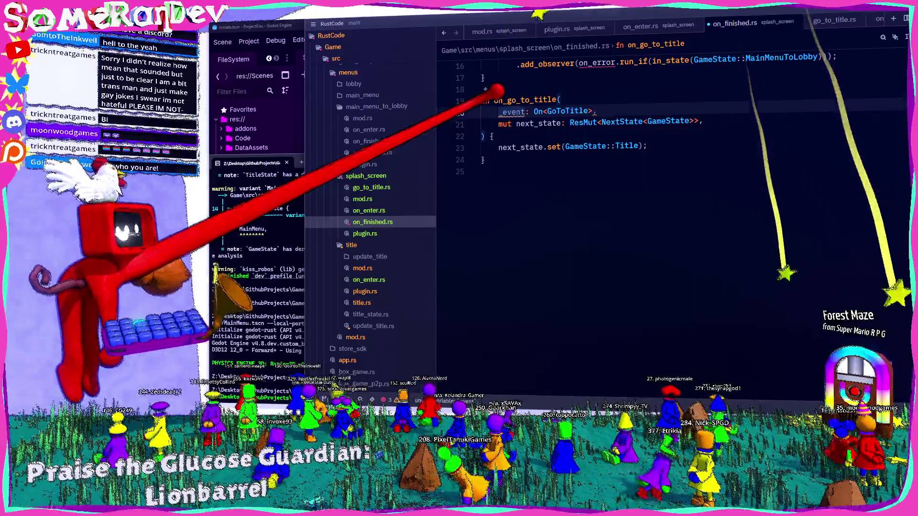
{"action": "key", "text": "ctrl+s"}
{"action": "key", "text": "Escape"}
Replace the lobby observers in setup with on_go_to_title running in GameState::SplashScreen, and save
{"action": "double_click", "coordinate": [523, 205]}
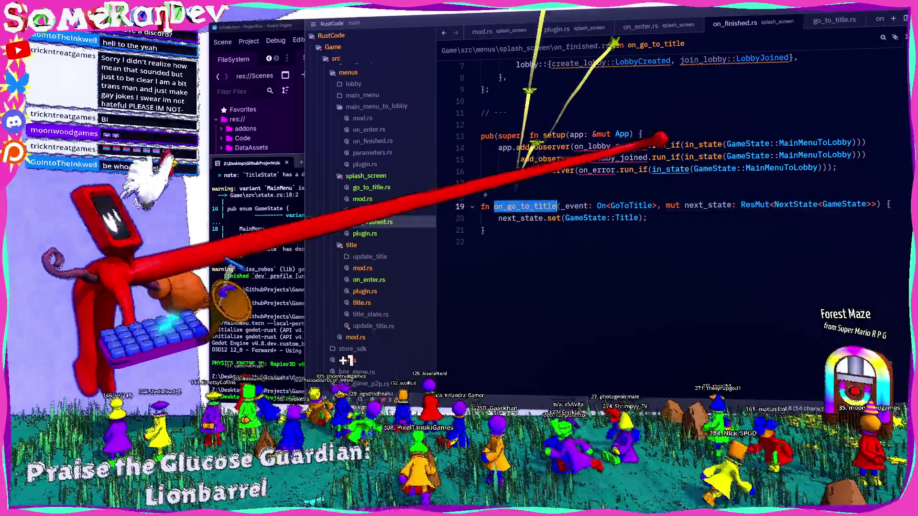
{"action": "key", "text": "ctrl+c"}
{"action": "double_click", "coordinate": [612, 147]}
{"action": "key", "text": "ctrl+v"}
{"action": "type", "text": "SplashScreen"}
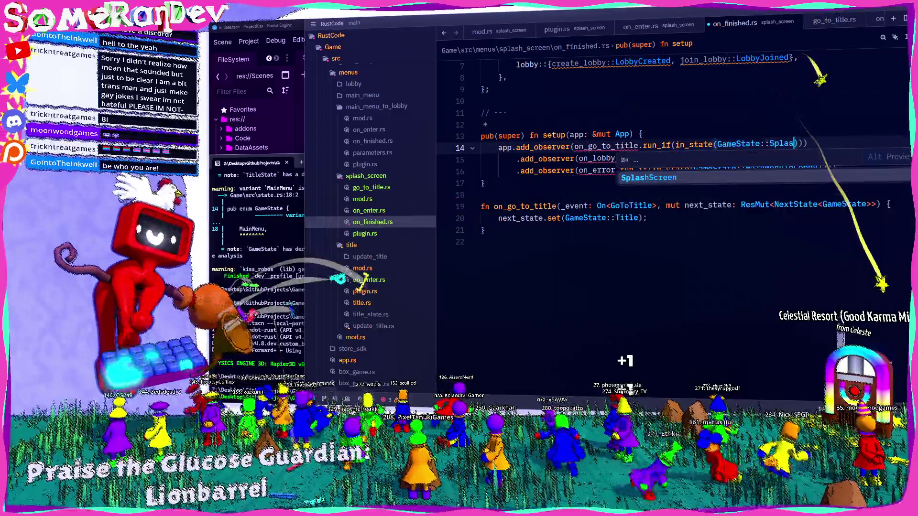
{"action": "key", "text": "End"}
{"action": "key", "text": "shift+Down"}
{"action": "key", "text": "shift+Down"}
{"action": "key", "text": "shift+End"}
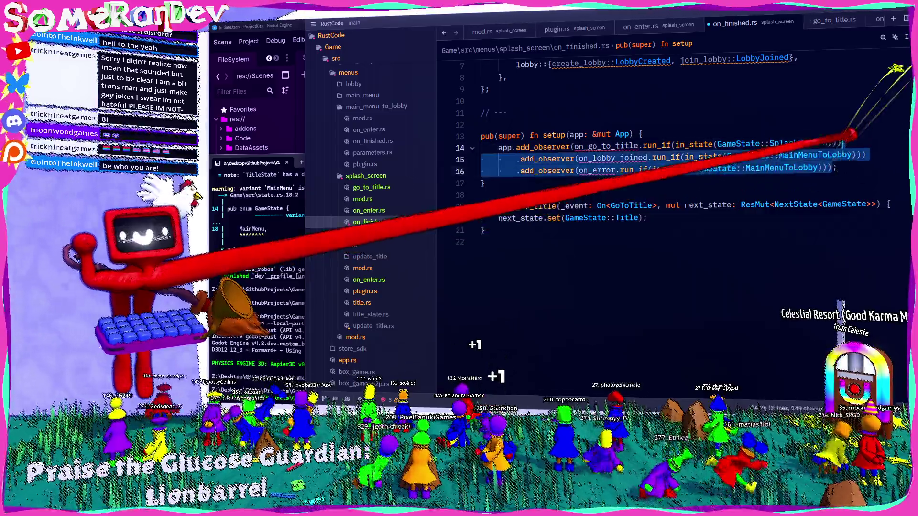
{"action": "type", "text": ";"}
{"action": "key", "text": "ctrl+s"}
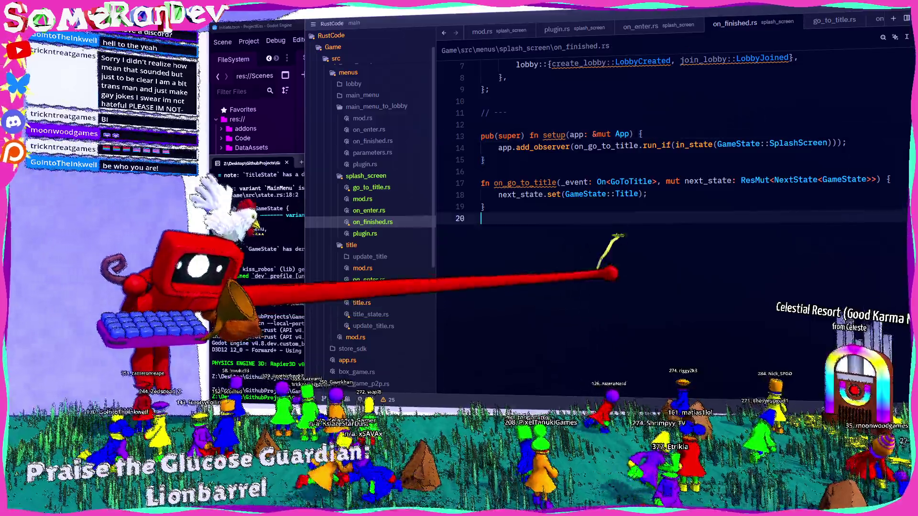
Check where on_go_to_title and setup are used, then open splash_screen's plugin.rs
{"action": "double_click", "coordinate": [525, 183]}
{"action": "scroll", "coordinate": [541, 210], "scroll_direction": "up", "scroll_amount": 2}
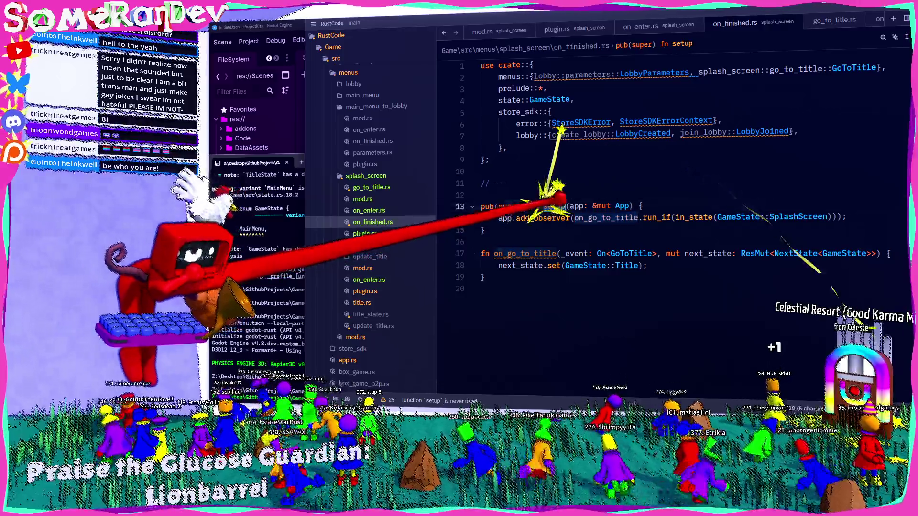
{"action": "double_click", "coordinate": [554, 206]}
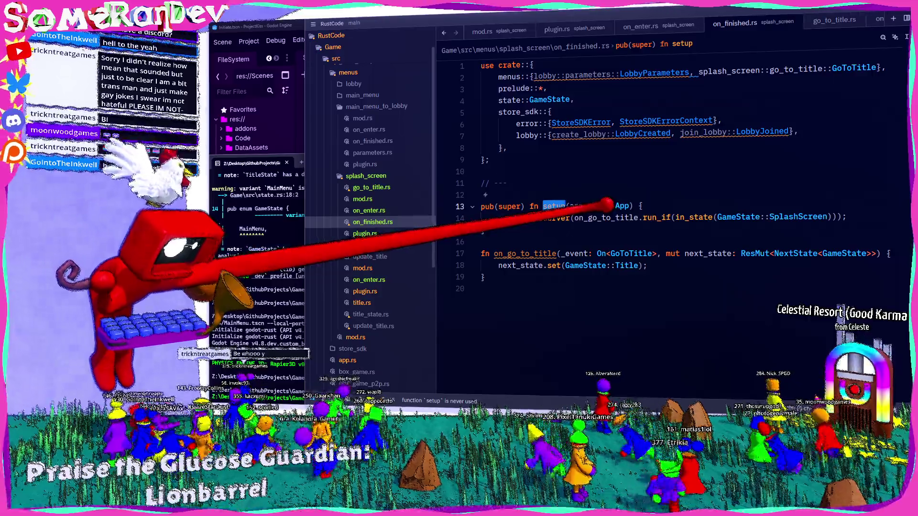
{"action": "mouse_move", "coordinate": [554, 206]}
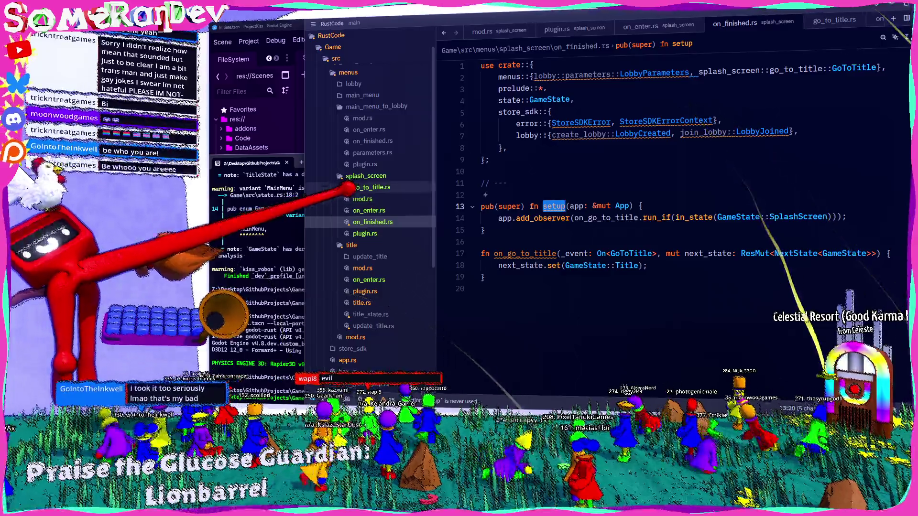
{"action": "double_click", "coordinate": [363, 199]}
{"action": "double_click", "coordinate": [356, 245]}
{"action": "left_click", "coordinate": [364, 233]}
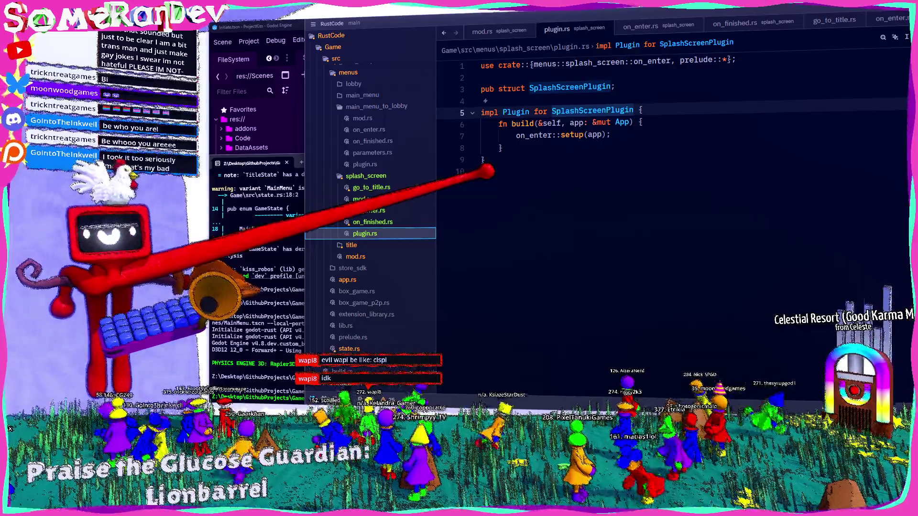
Add on_finished::setup(app); after on_enter::setup(app) in SplashScreenPlugin's build and save
{"action": "left_click", "coordinate": [613, 134]}
{"action": "key", "text": "Return"}
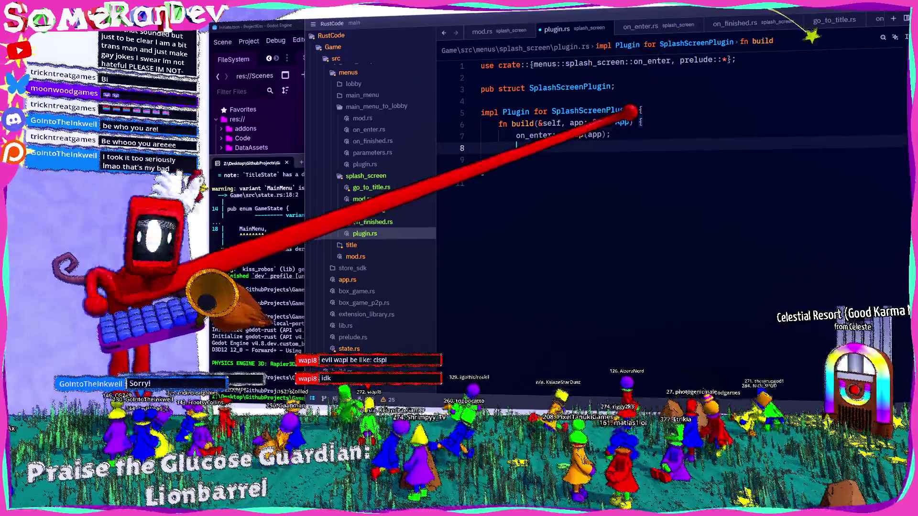
{"action": "type", "text": "go_to"}
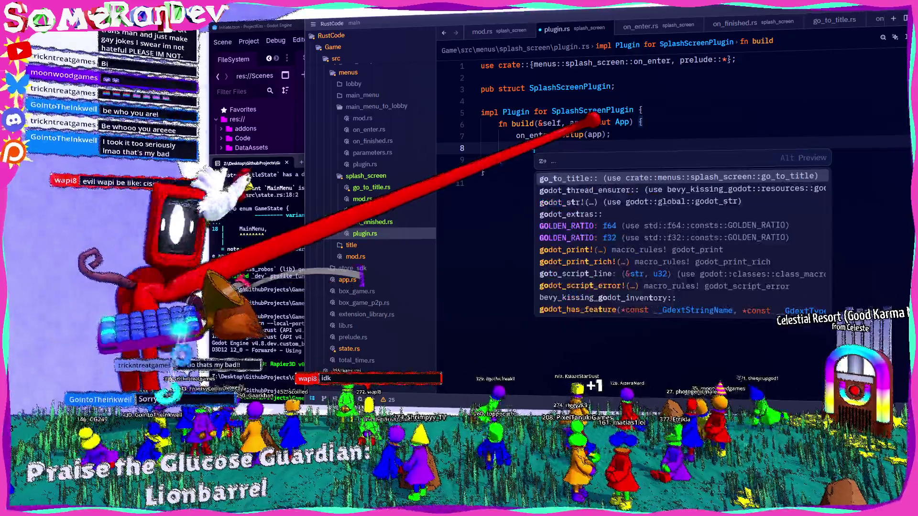
{"action": "key", "text": "Return"}
{"action": "type", "text": "::set"}
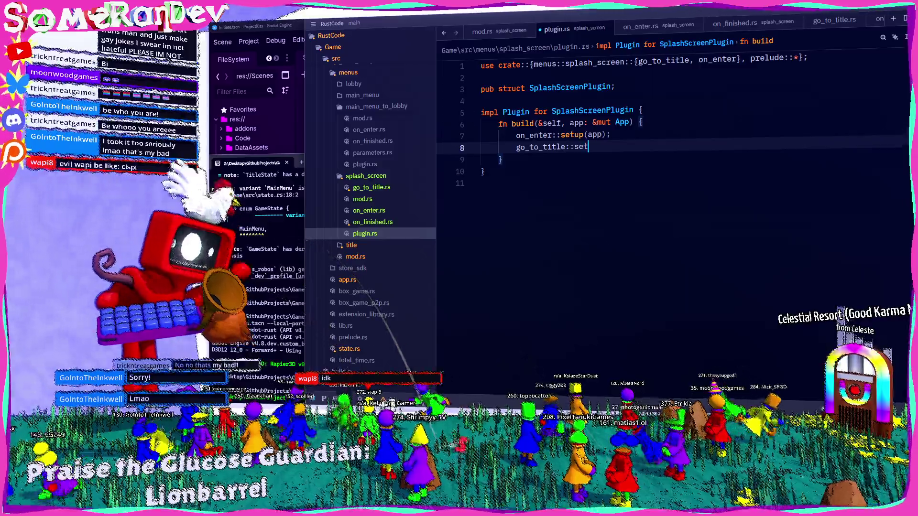
{"action": "left_click", "coordinate": [412, 191]}
{"action": "left_click", "coordinate": [377, 233]}
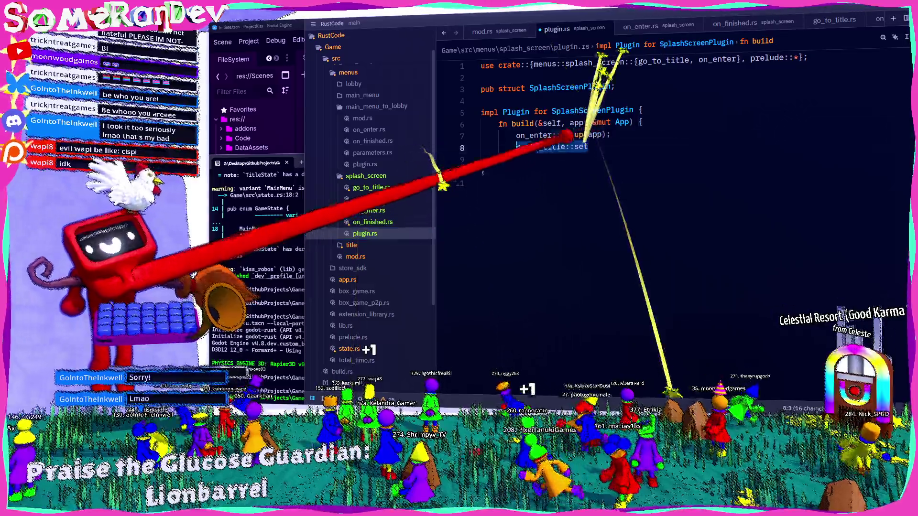
{"action": "key", "text": "ctrl+BackSpace"}
{"action": "key", "text": "ctrl+BackSpace"}
{"action": "key", "text": "ctrl+BackSpace"}
{"action": "type", "text": "on_fin"}
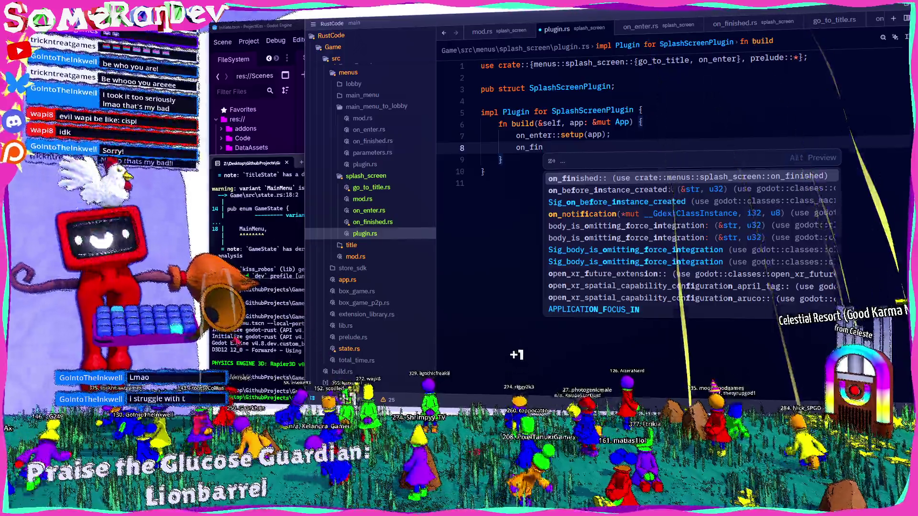
{"action": "key", "text": "Tab"}
{"action": "type", "text": "setup(app);"}
{"action": "key", "text": "ctrl+s"}
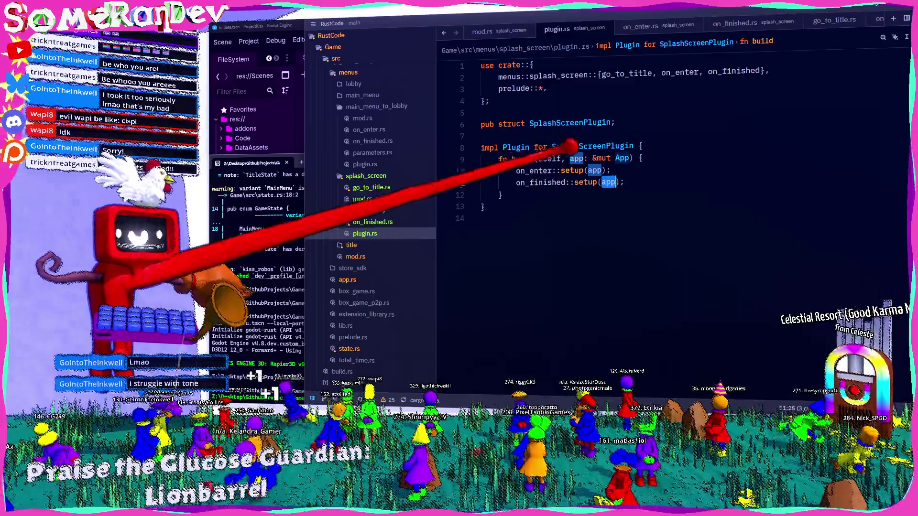
Remove the unused go_to_title import and jump to on_finished's setup definition
{"action": "left_click", "coordinate": [601, 76]}
{"action": "key", "text": "ctrl+Delete"}
{"action": "key", "text": "ctrl+Delete"}
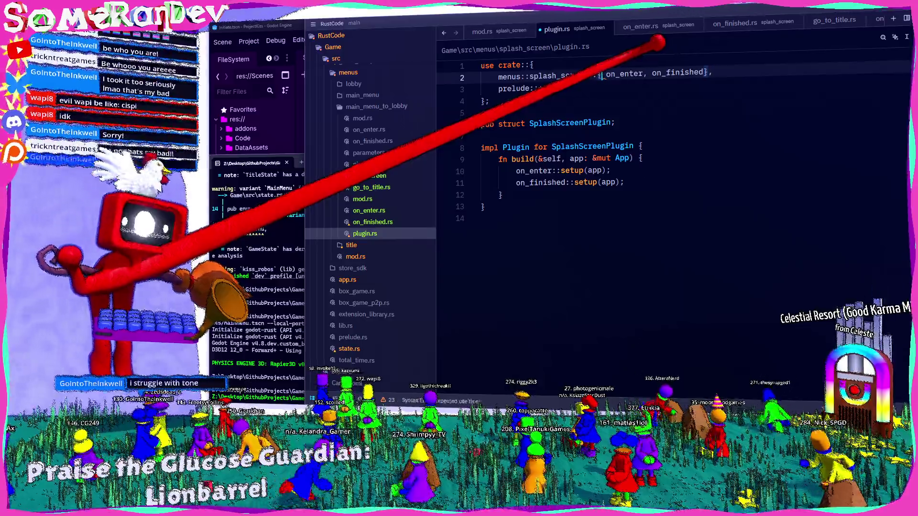
{"action": "left_click", "coordinate": [586, 182], "text": "ctrl"}
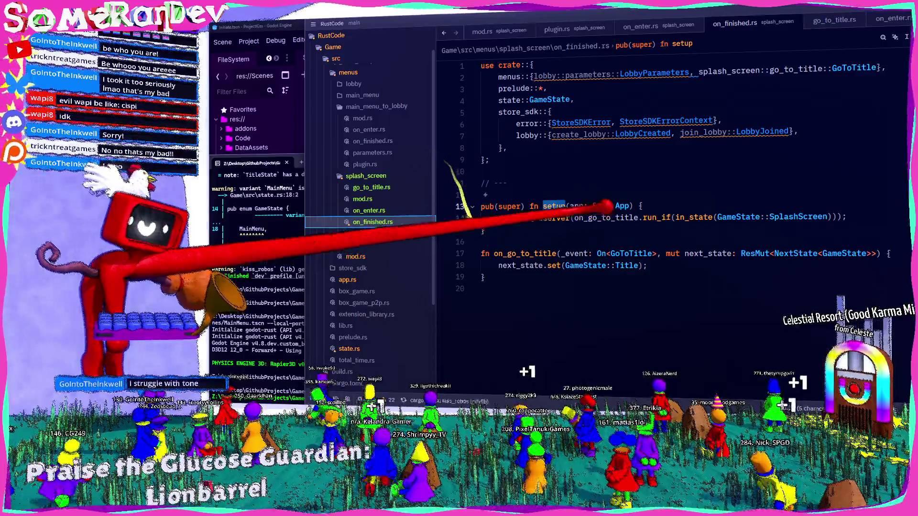
Delete the store_sdk and LobbyParameters imports from on_finished.rs and save
{"action": "left_click_drag", "start_coordinate": [799, 135], "coordinate": [514, 132]}
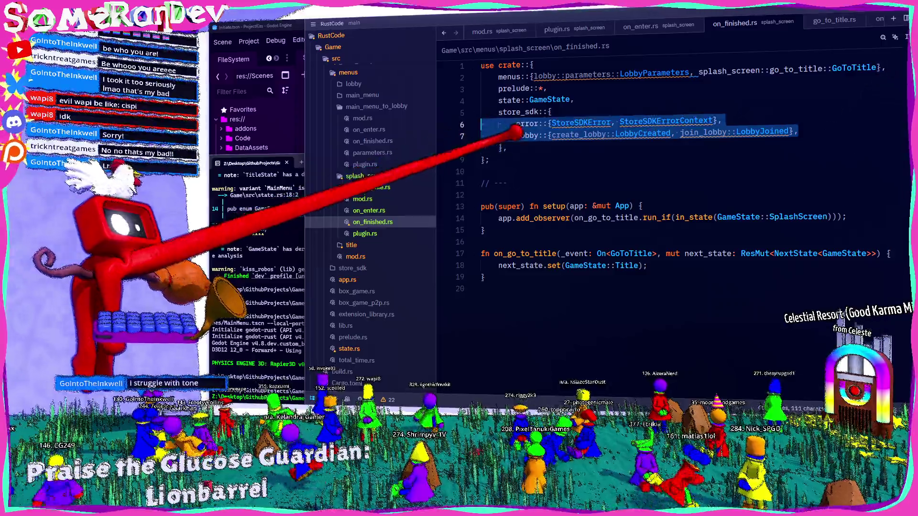
{"action": "key", "text": "BackSpace"}
{"action": "left_click_drag", "start_coordinate": [696, 73], "coordinate": [531, 76]}
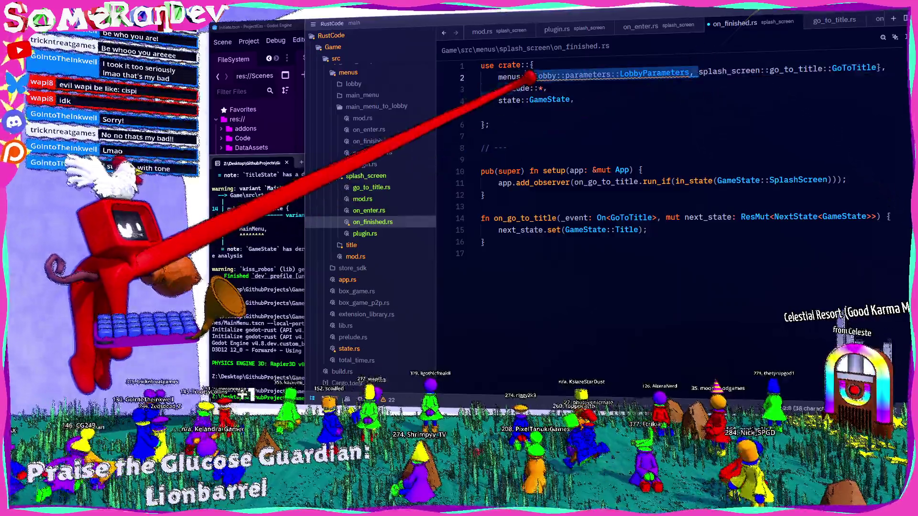
{"action": "key", "text": "BackSpace"}
{"action": "key", "text": "ctrl+s"}
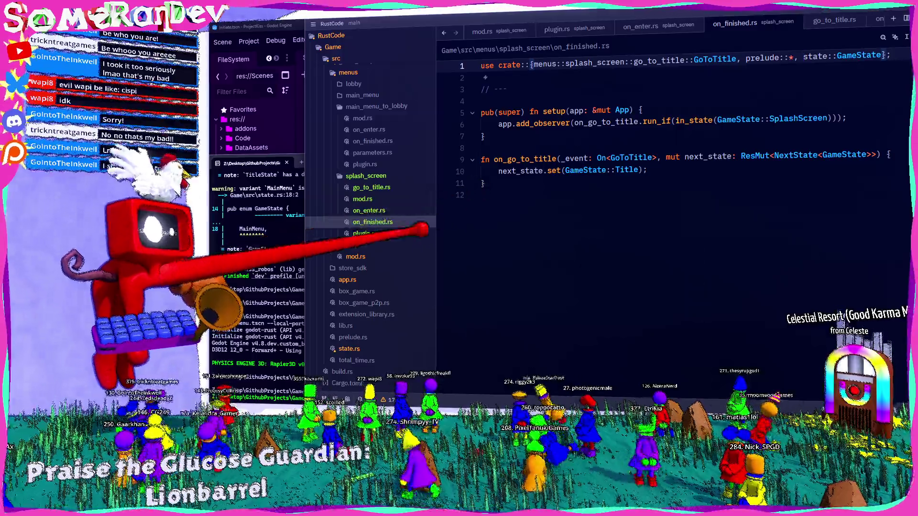
Look through on_enter.rs and mod.rs, ending on go_to_title.rs
{"action": "left_click", "coordinate": [370, 210]}
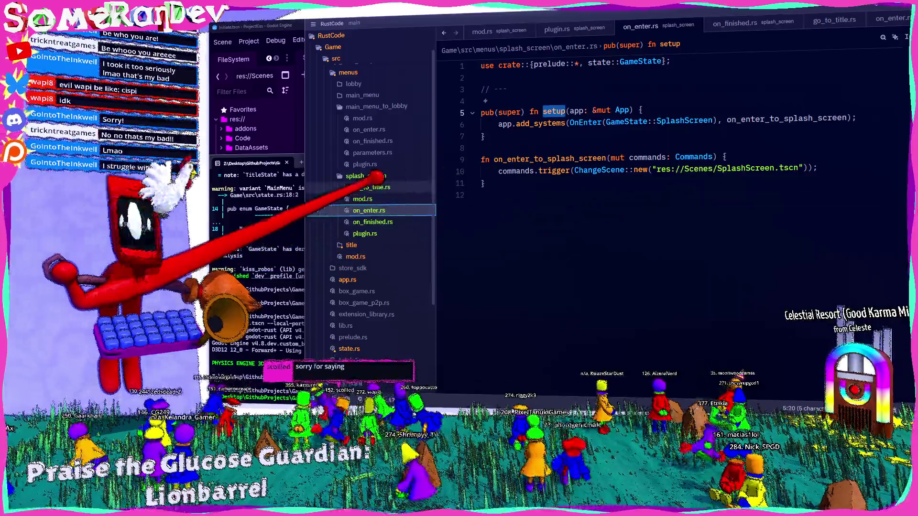
{"action": "left_click", "coordinate": [363, 199]}
{"action": "left_click", "coordinate": [378, 187]}
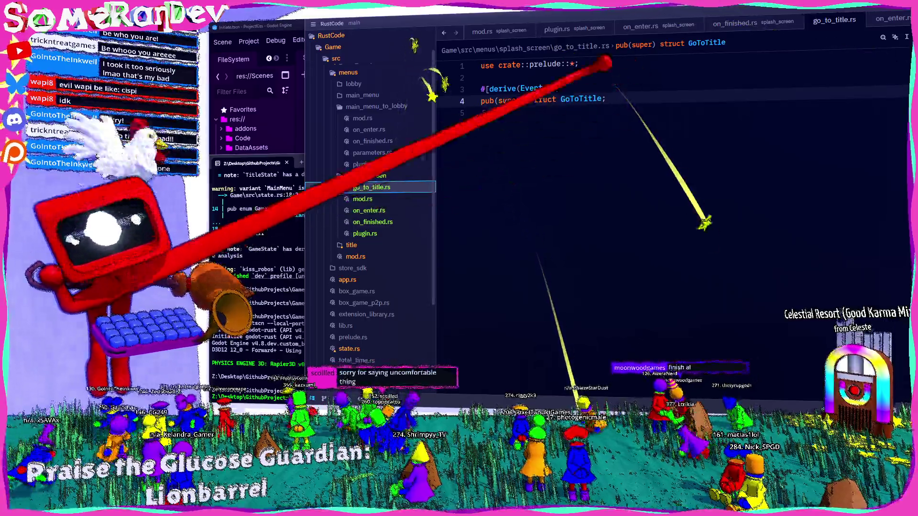
Create update.rs in splash_screen with the crate prelude import
{"action": "right_click", "coordinate": [385, 176]}
{"action": "left_click", "coordinate": [410, 179]}
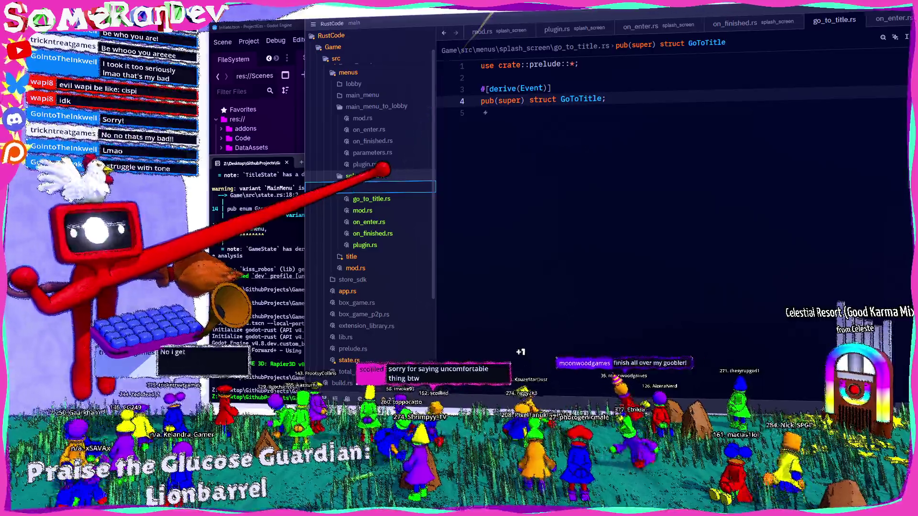
{"action": "type", "text": "update.rs"}
{"action": "key", "text": "Return"}
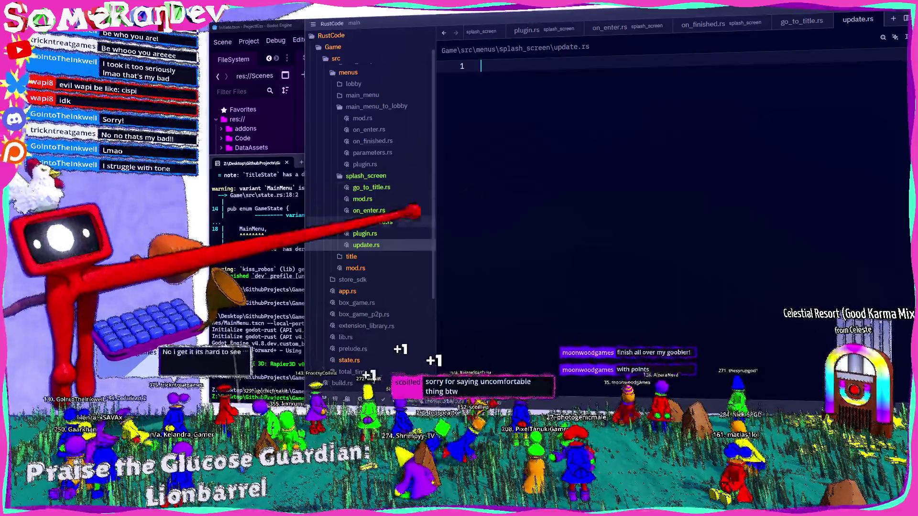
{"action": "type", "text": "use crate:"}
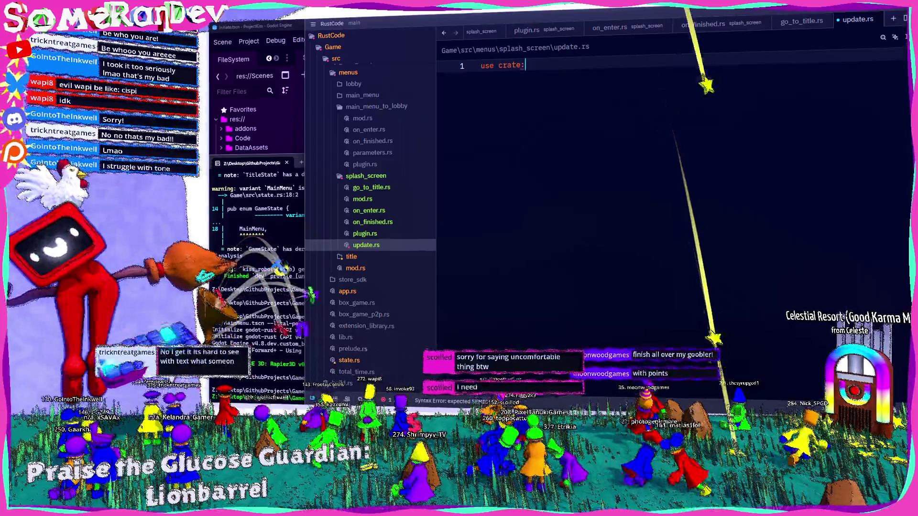
{"action": "type", "text": ":prelude::*;"}
{"action": "key", "text": "Return"}
{"action": "key", "text": "Return"}
{"action": "type", "text": "se"}
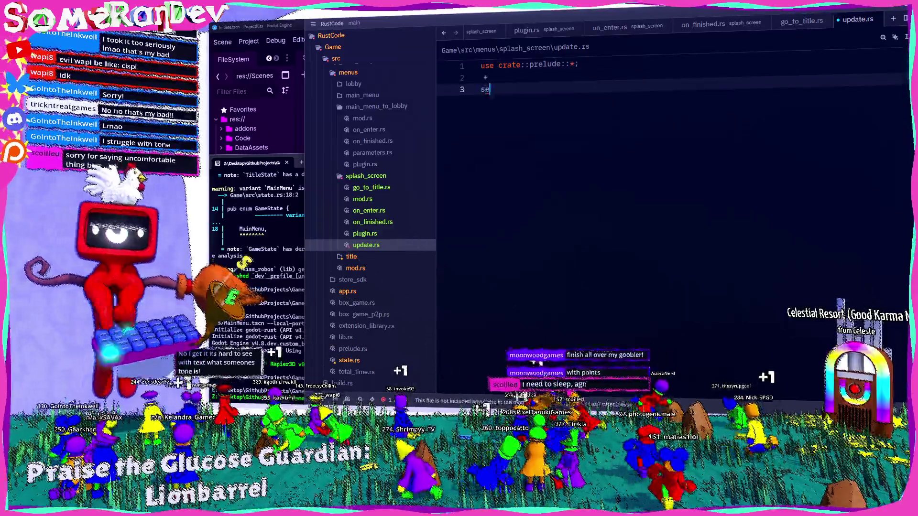
Copy the setup and handler code from on_finished.rs into update.rs
{"action": "left_click", "coordinate": [375, 188]}
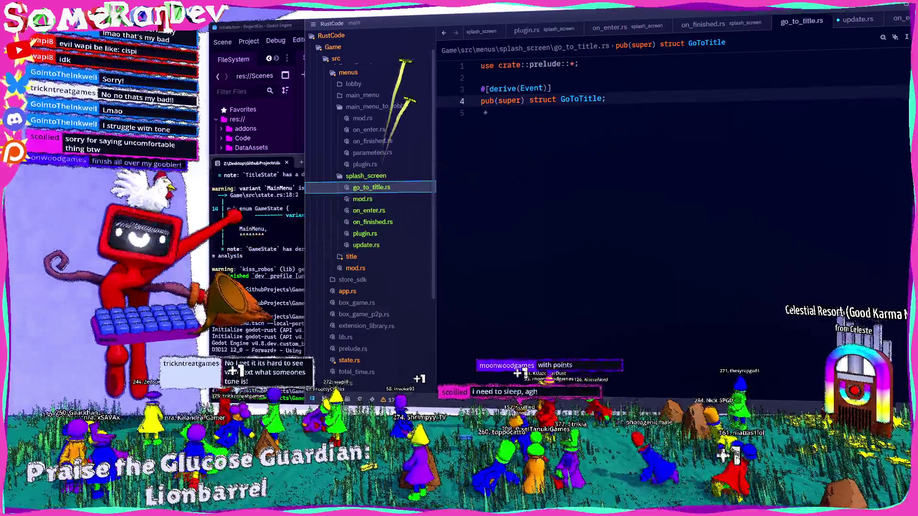
{"action": "left_click", "coordinate": [373, 222]}
{"action": "left_click_drag", "start_coordinate": [485, 184], "coordinate": [480, 89]}
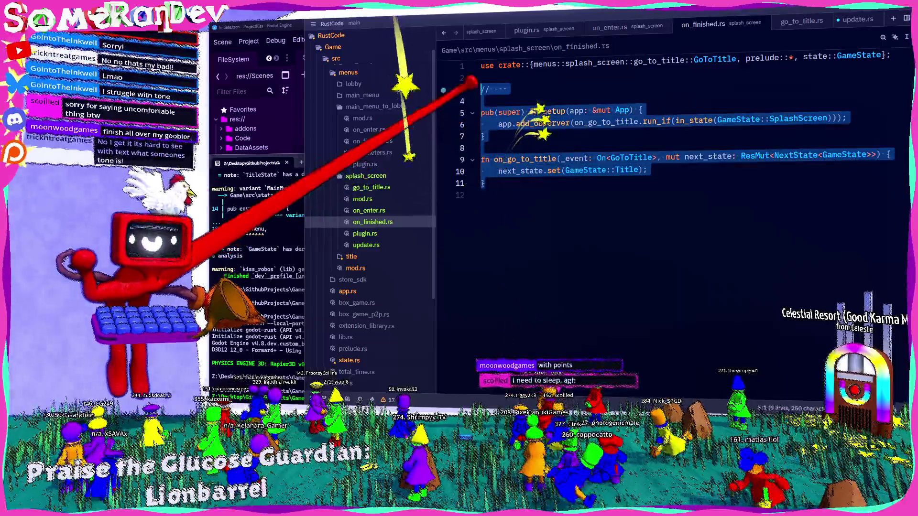
{"action": "key", "text": "ctrl+c"}
{"action": "left_click", "coordinate": [355, 245]}
{"action": "key", "text": "BackSpace"}
{"action": "key", "text": "BackSpace"}
{"action": "key", "text": "ctrl+v"}
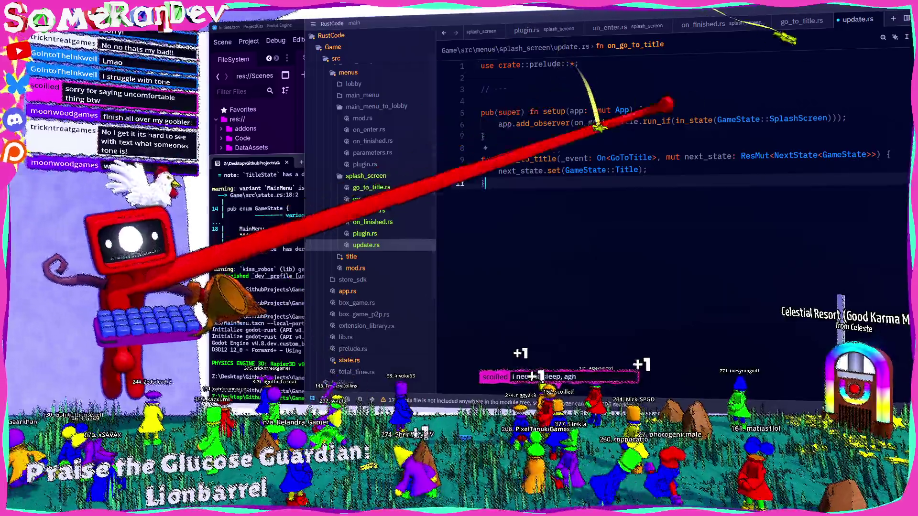
Change add_observer to add_systems with the Update schedule
{"action": "double_click", "coordinate": [545, 123]}
{"action": "type", "text": "add_systems"}
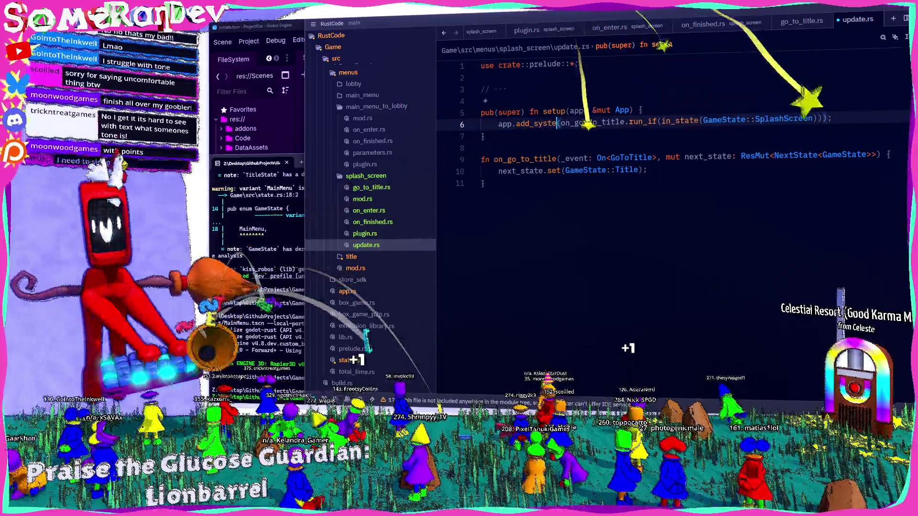
{"action": "key", "text": "Right"}
{"action": "type", "text": "Upda"}
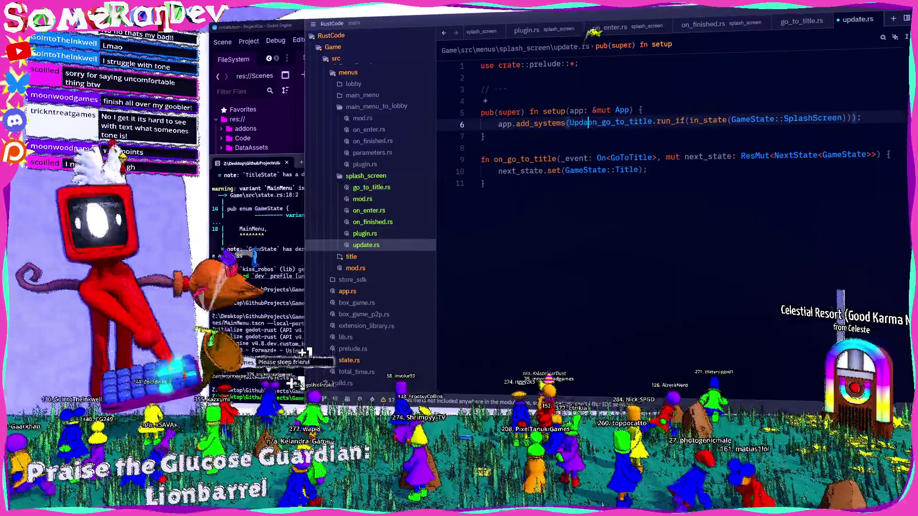
{"action": "type", "text": "te,"}
Rename the copied handler and its reference to update_splash_screen, and save
{"action": "double_click", "coordinate": [526, 159]}
{"action": "type", "text": "uopda"}
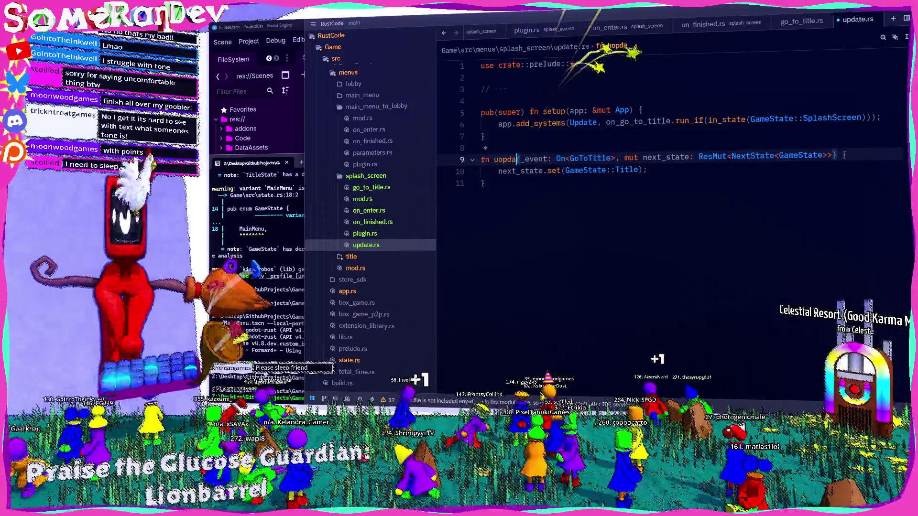
{"action": "key", "text": "BackSpace"}
{"action": "key", "text": "BackSpace"}
{"action": "type", "text": "pdate_title"}
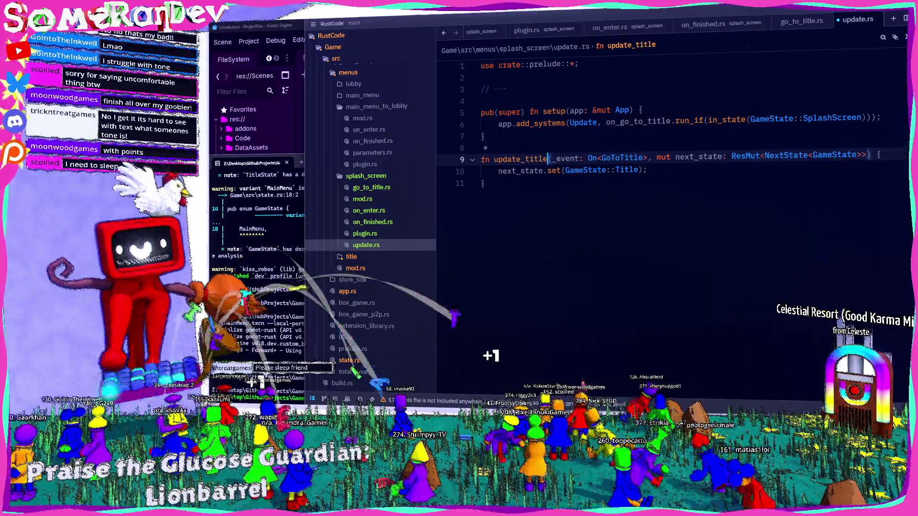
{"action": "double_click", "coordinate": [638, 122]}
{"action": "type", "text": "update_title"}
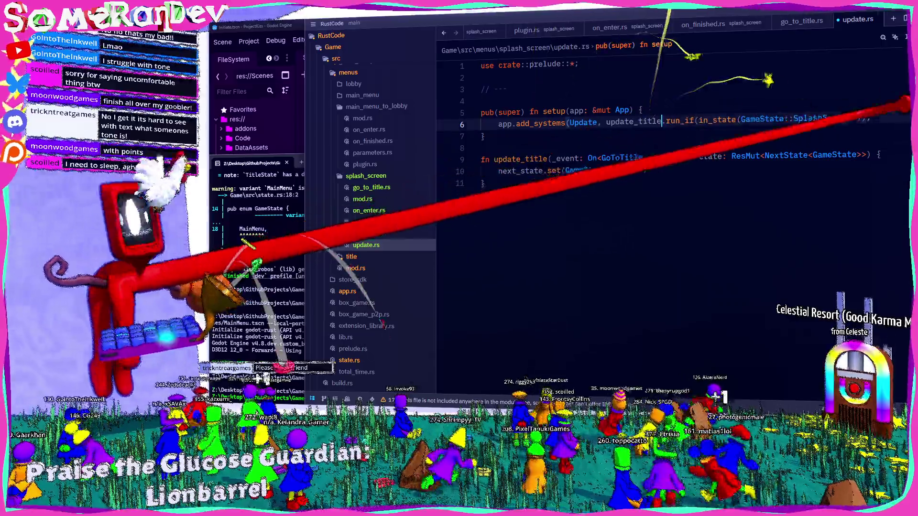
{"action": "double_click", "coordinate": [821, 117]}
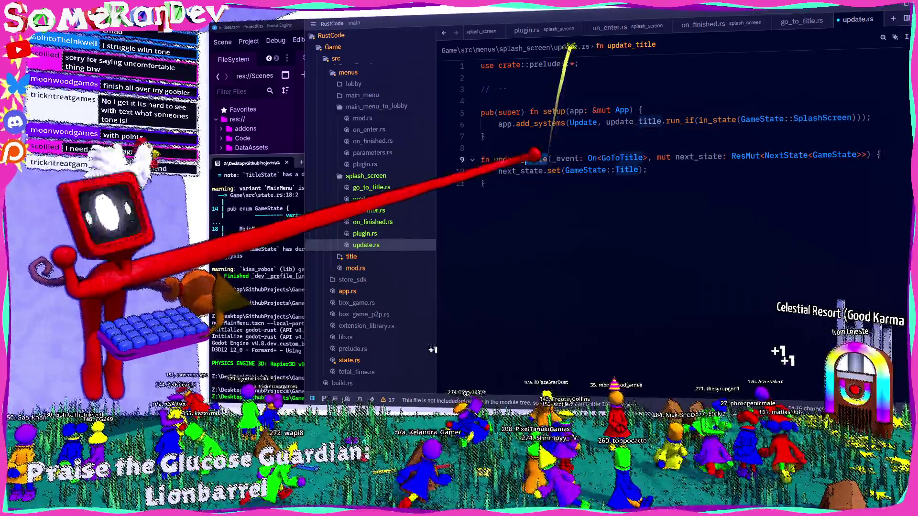
{"action": "double_click", "coordinate": [516, 158]}
{"action": "type", "text": "update_splash_screen"}
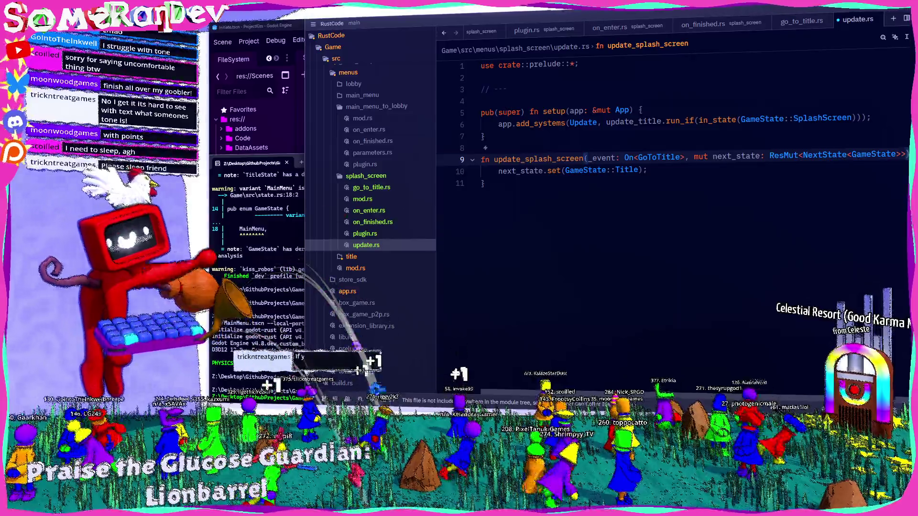
{"action": "double_click", "coordinate": [624, 123]}
{"action": "type", "text": "update_splash_screen"}
{"action": "key", "text": "ctrl+s"}
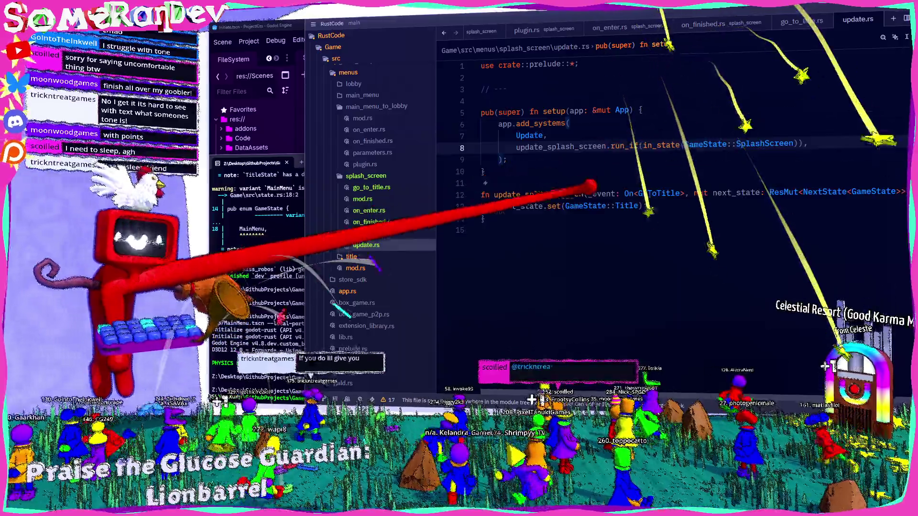
Clear update_splash_screen's parameters and its next_state.set(GameState::Title) line
{"action": "left_click_drag", "start_coordinate": [648, 206], "coordinate": [499, 206]}
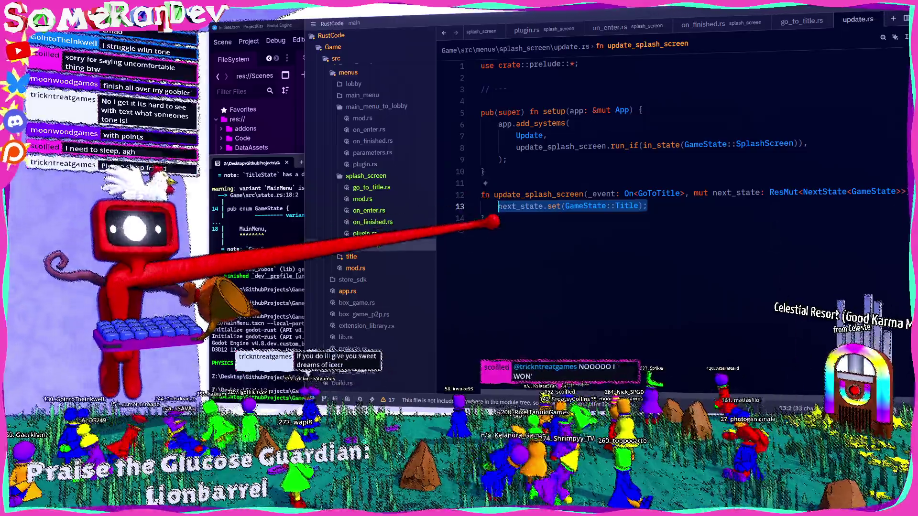
{"action": "key", "text": "BackSpace"}
{"action": "key", "text": "Return"}
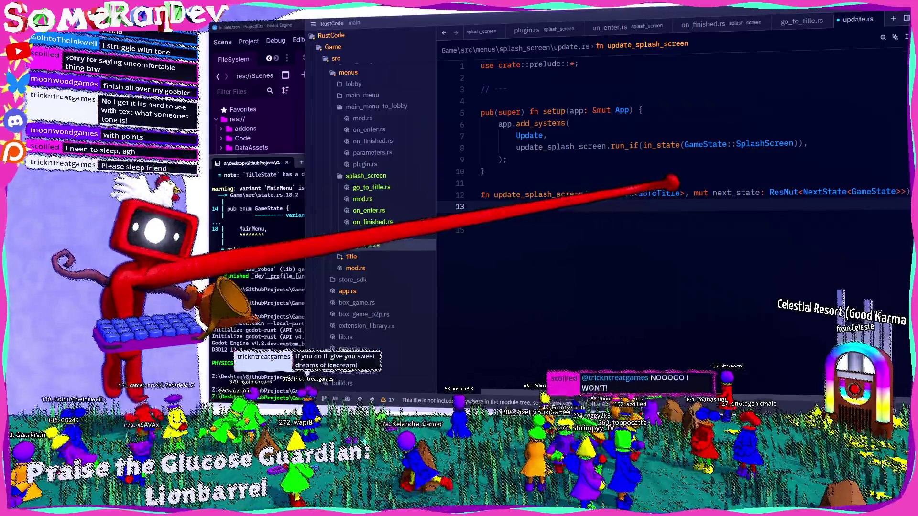
{"action": "left_click_drag", "start_coordinate": [688, 193], "coordinate": [593, 193]}
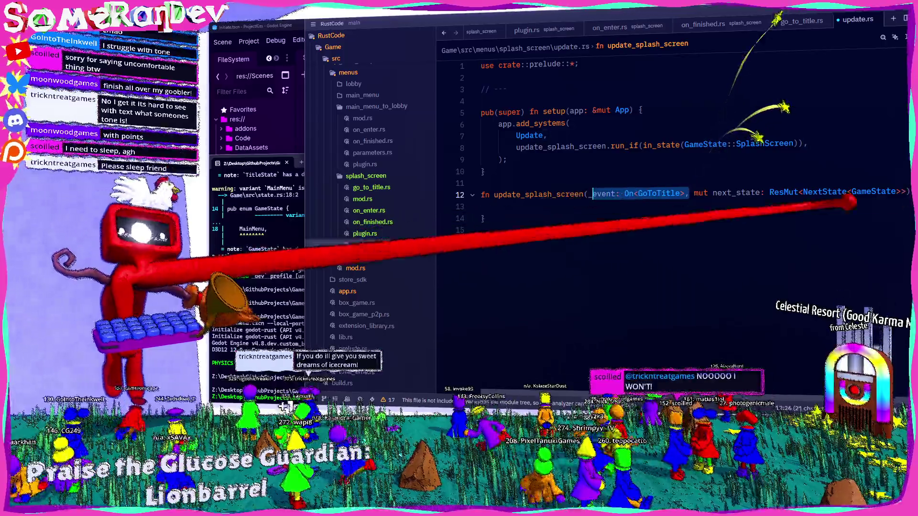
{"action": "left_click", "coordinate": [688, 193]}
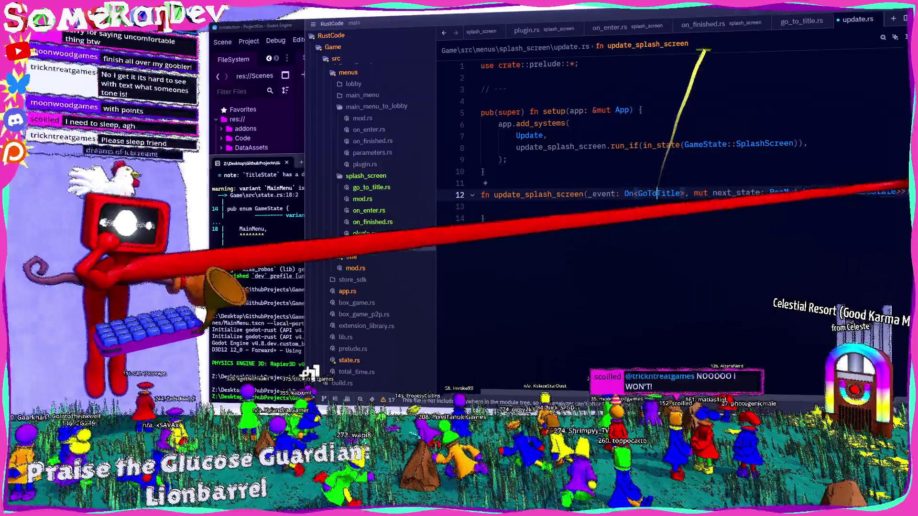
{"action": "left_click_drag", "start_coordinate": [903, 191], "coordinate": [600, 193]}
{"action": "key", "text": "BackSpace"}
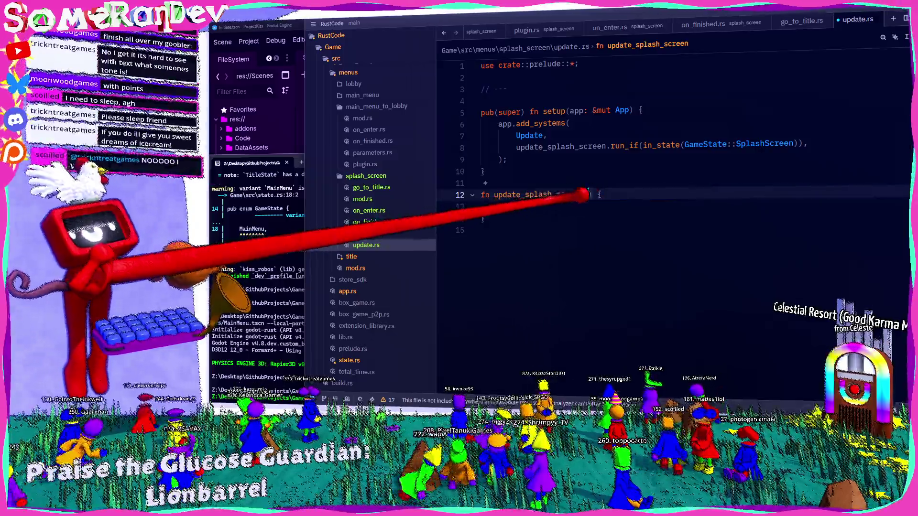
{"action": "key", "text": "Down"}
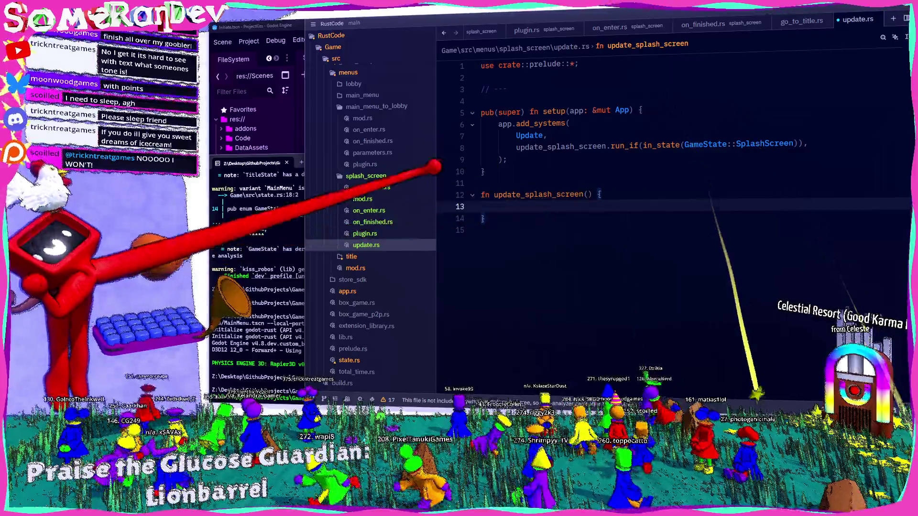
Declare mod update; below pub mod plugin in splash_screen's mod.rs
{"action": "left_click", "coordinate": [362, 199]}
{"action": "key", "text": "Return"}
{"action": "type", "text": "mod update;"}
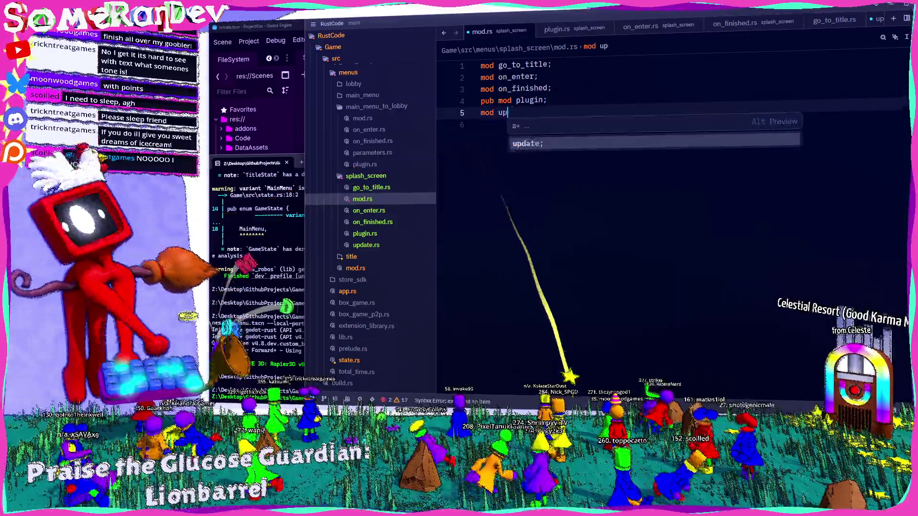
Begin the function body with 'if Inpu' and add blank lines below the prelude import
{"action": "left_click", "coordinate": [366, 245]}
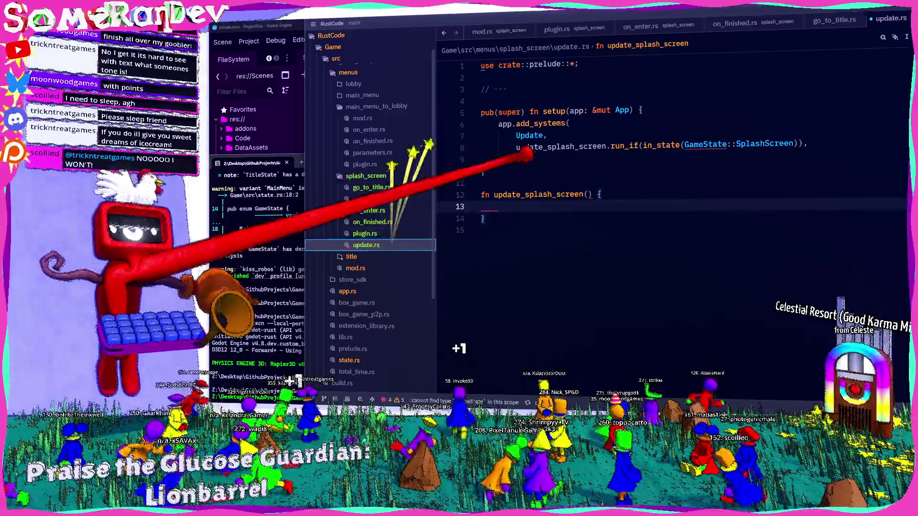
{"action": "type", "text": "if Input."}
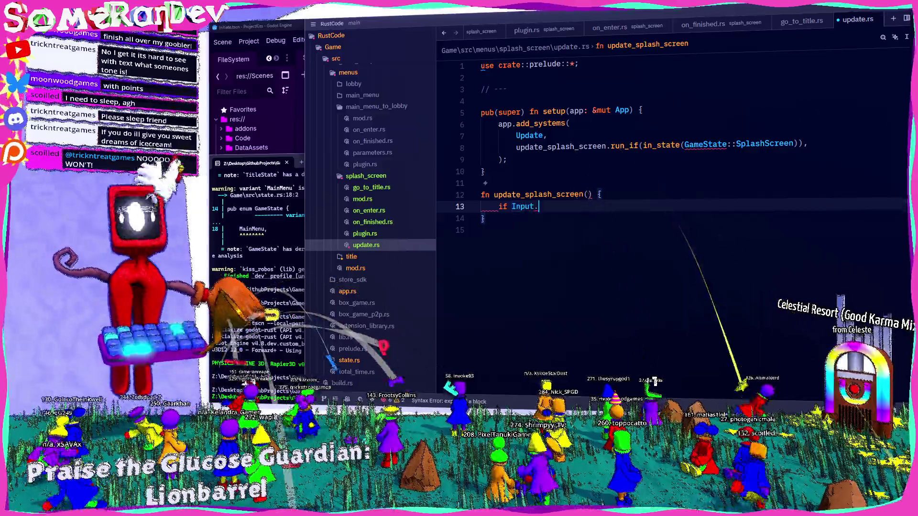
{"action": "key", "text": "BackSpace"}
{"action": "type", "text": "::sin"}
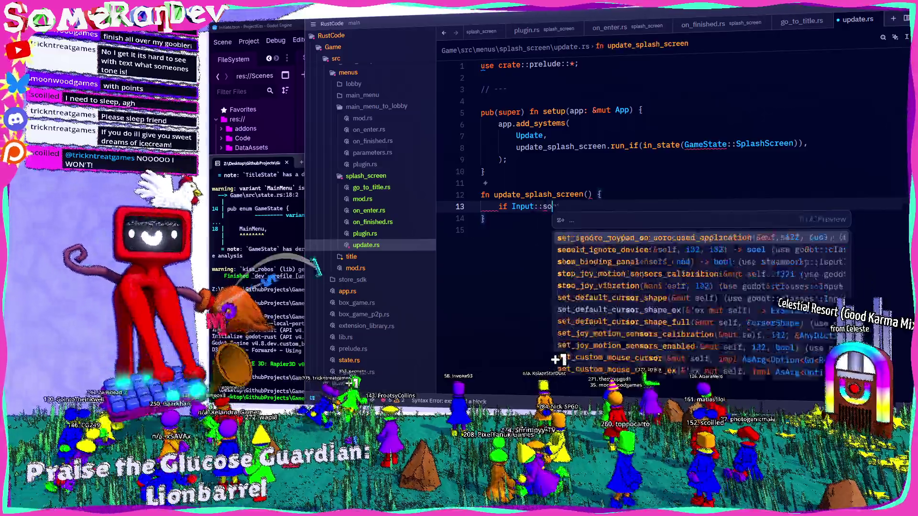
{"action": "key", "text": "BackSpace"}
{"action": "key", "text": "BackSpace"}
{"action": "key", "text": "BackSpace"}
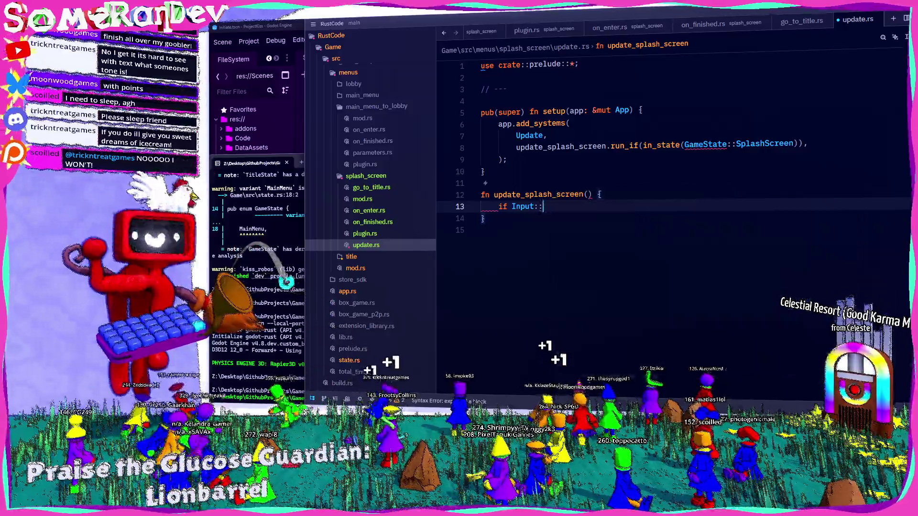
{"action": "type", "text": "u"}
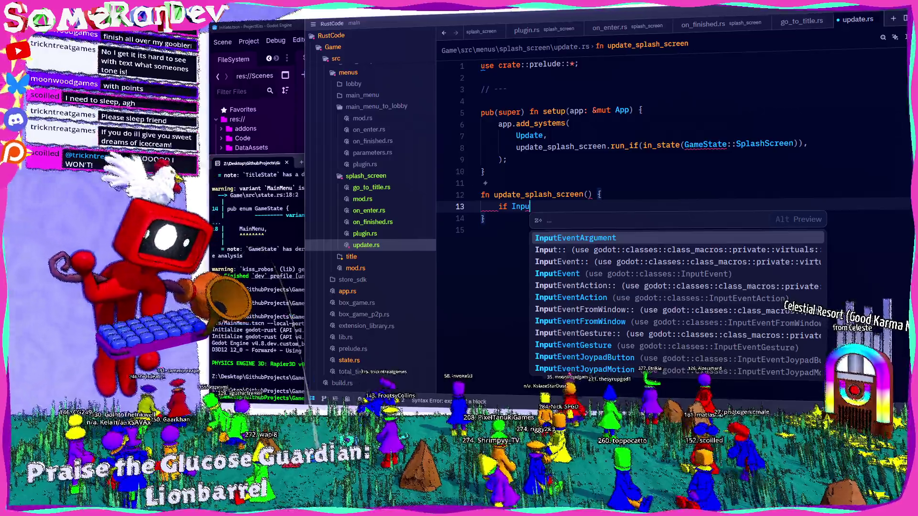
{"action": "key", "text": "Down"}
{"action": "key", "text": "Down"}
{"action": "key", "text": "Down"}
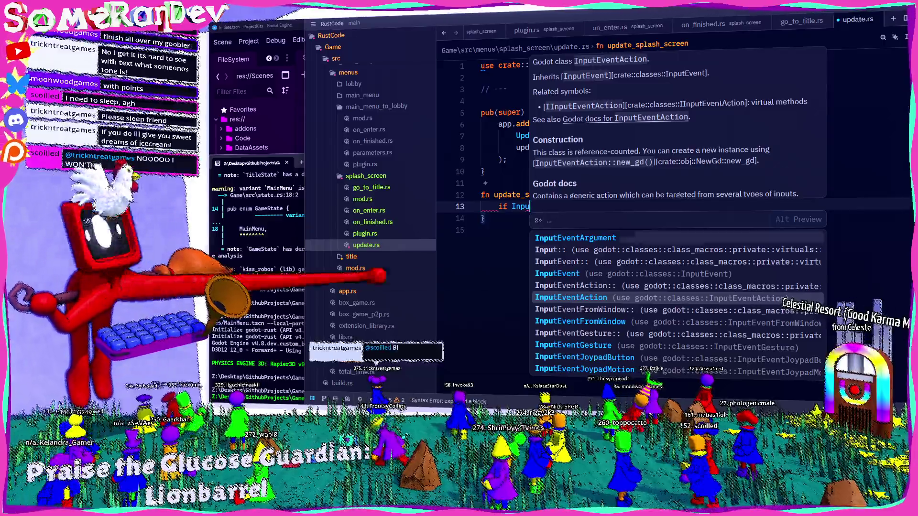
{"action": "scroll", "coordinate": [676, 304], "scroll_direction": "down", "scroll_amount": 10}
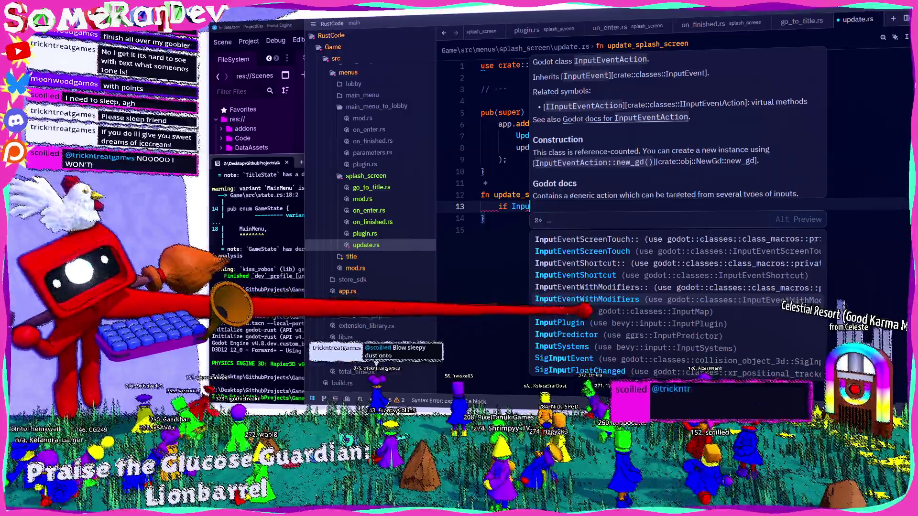
{"action": "left_click", "coordinate": [579, 64]}
{"action": "key", "text": "Return"}
{"action": "key", "text": "Return"}
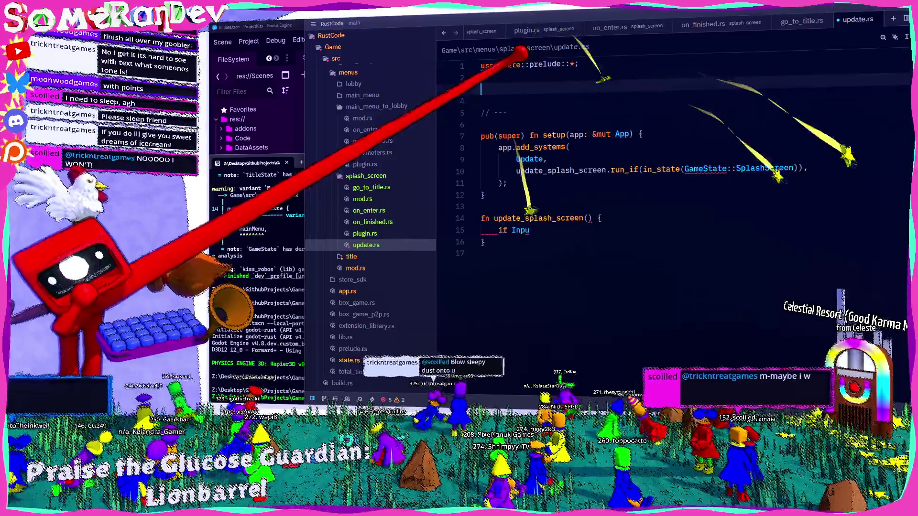
Add a use godot::classes import line for Input at the top of update.rs
{"action": "type", "text": "use godot::cl"}
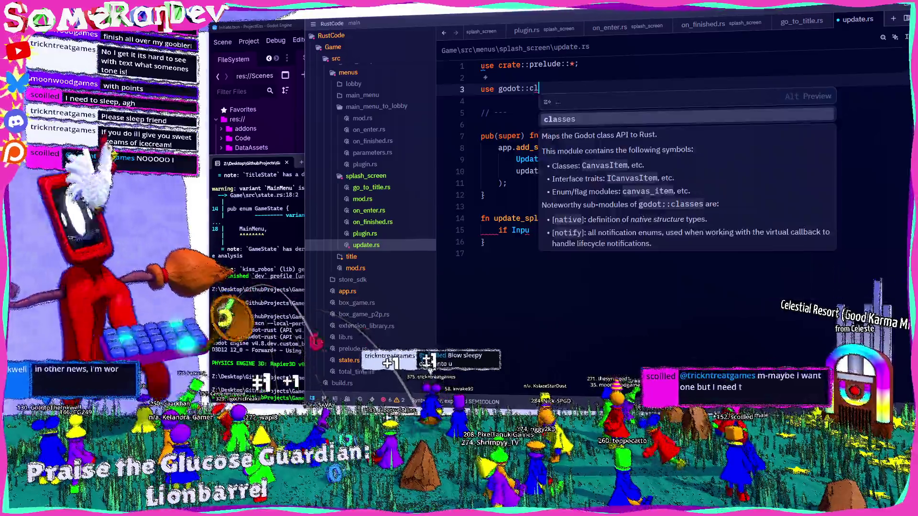
{"action": "type", "text": "assser"}
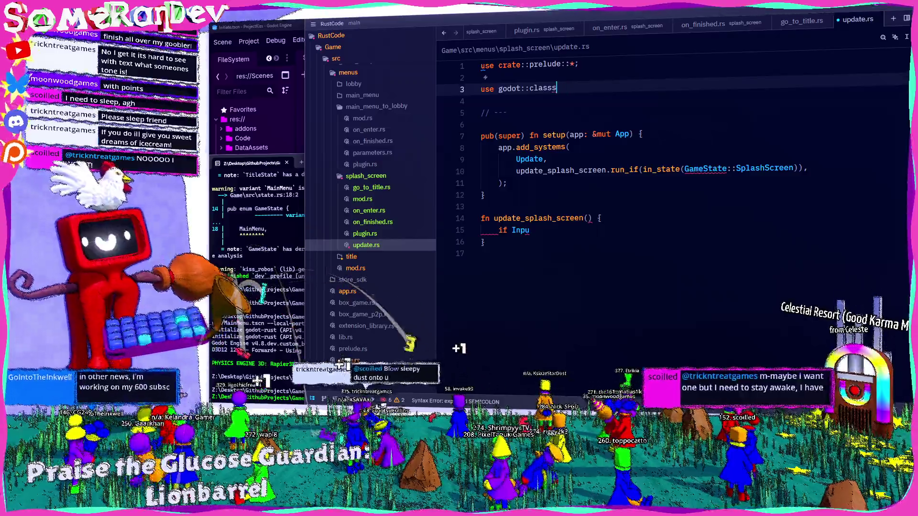
{"action": "key", "text": "BackSpace"}
{"action": "key", "text": "BackSpace"}
{"action": "key", "text": "Tab"}
{"action": "type", "text": "::"}
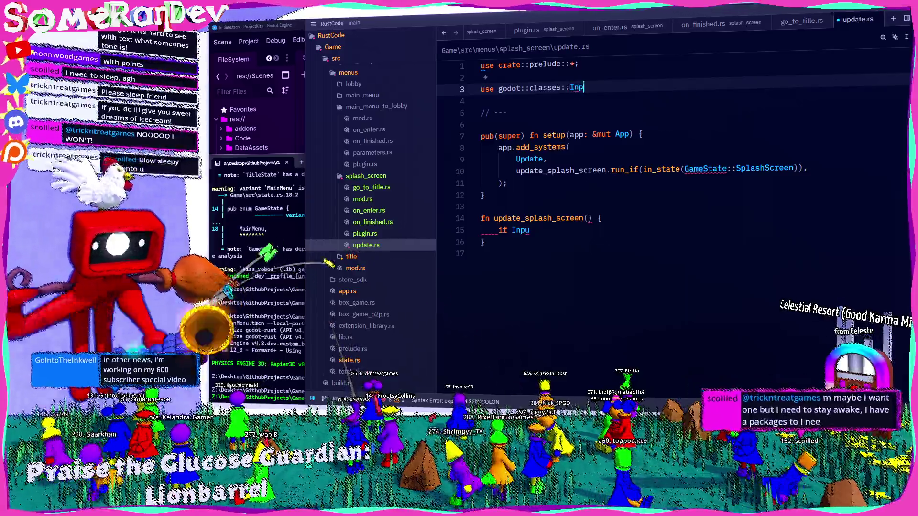
Write an if block checking Input::singleton().is_key_pressed(Key::SPACE), auto-importing Key
{"action": "left_click", "coordinate": [529, 230]}
{"action": "type", "text": "t"}
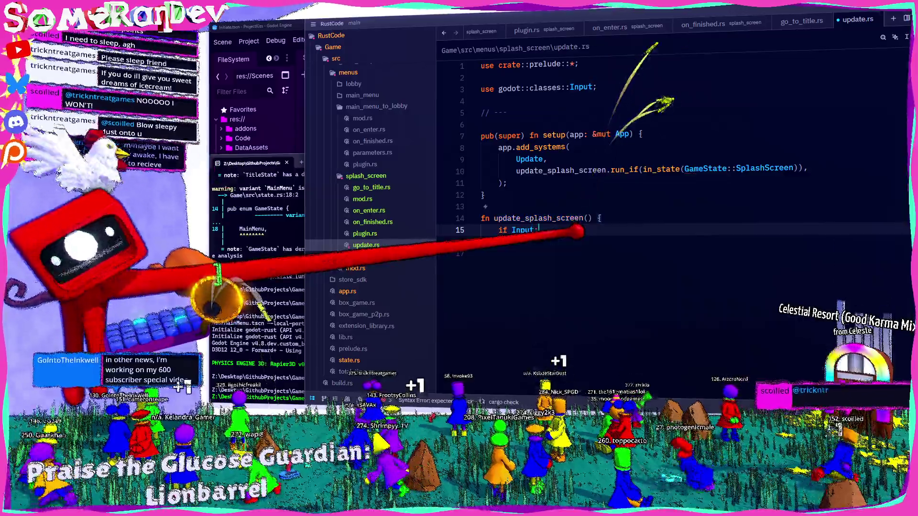
{"action": "type", "text": "::singleton().is_"}
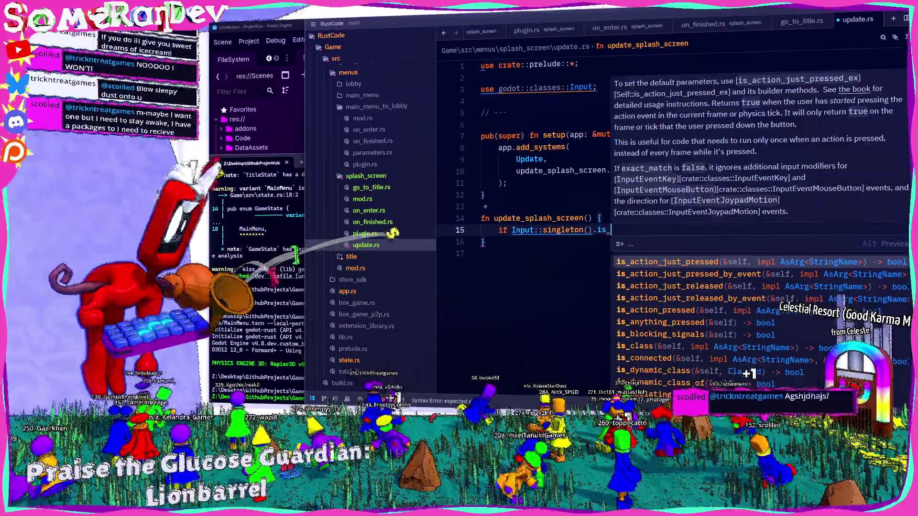
{"action": "type", "text": "key_pr"}
{"action": "key", "text": "Tab"}
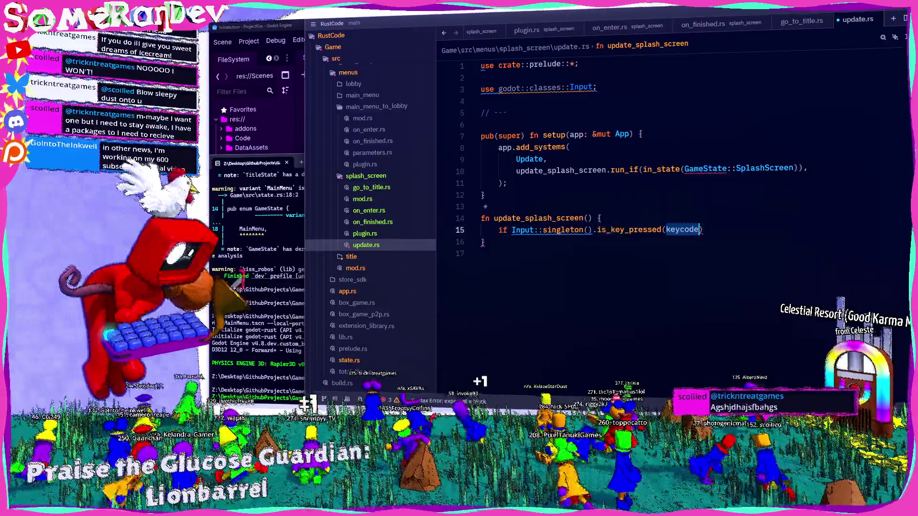
{"action": "type", "text": "Key"}
{"action": "key", "text": "Tab"}
{"action": "type", "text": "::SPACE) "}
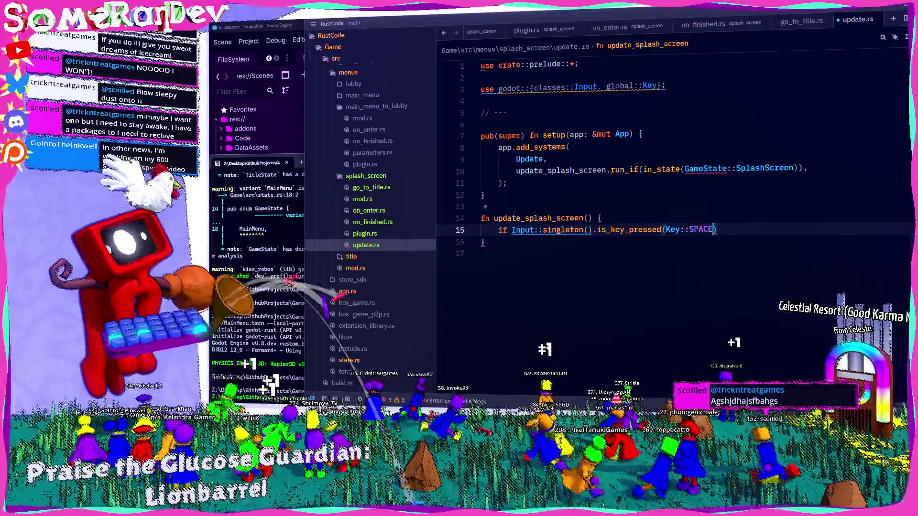
{"action": "type", "text": "{"}
{"action": "key", "text": "Return"}
{"action": "type", "text": "co"}
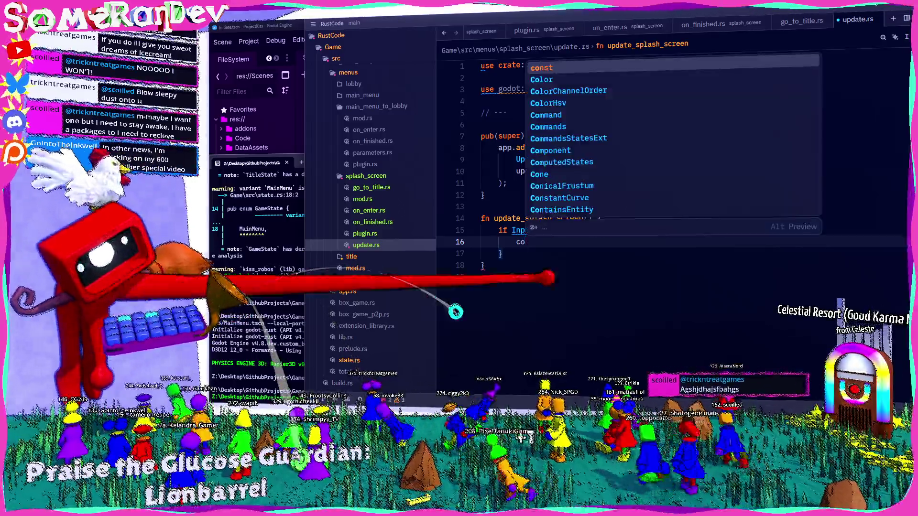
Add a mut commands: Commands parameter, trigger GoToTitle inside the Space check, and save
{"action": "left_click", "coordinate": [588, 218]}
{"action": "type", "text": "mut co"}
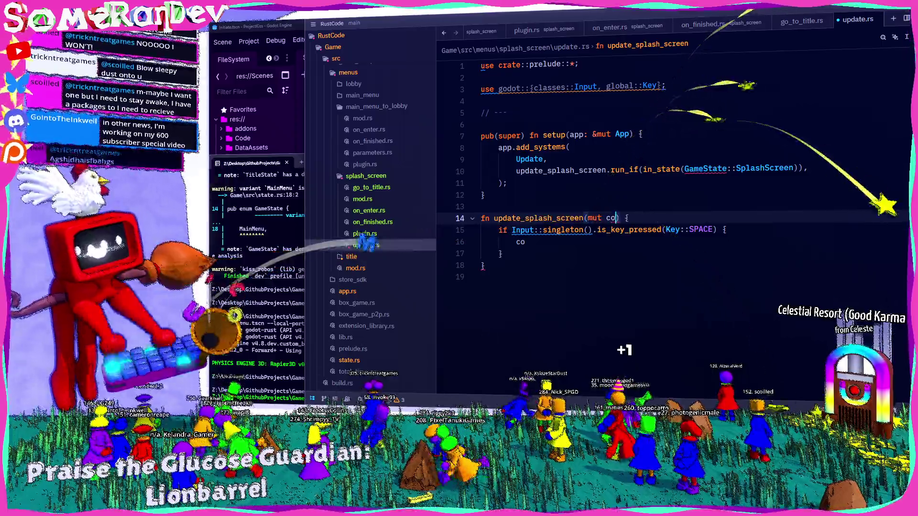
{"action": "type", "text": "mmands: Commands"}
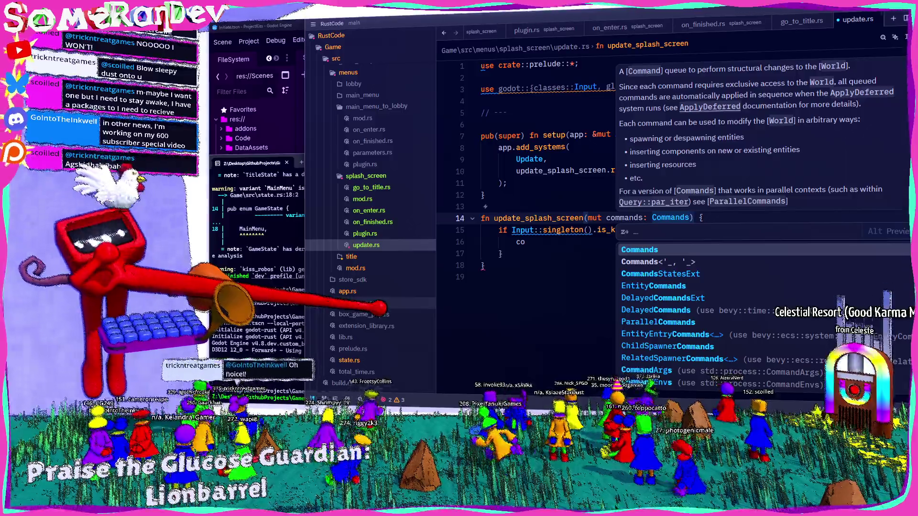
{"action": "key", "text": "Escape"}
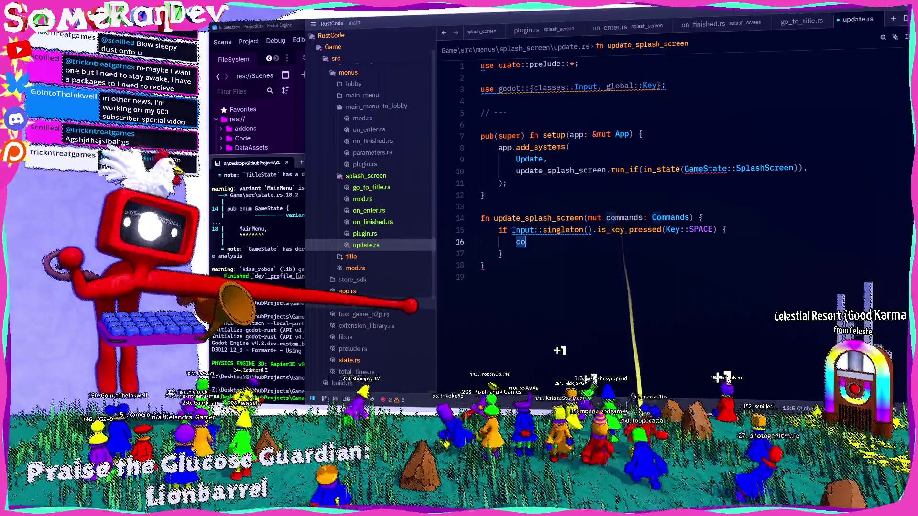
{"action": "type", "text": "commands"}
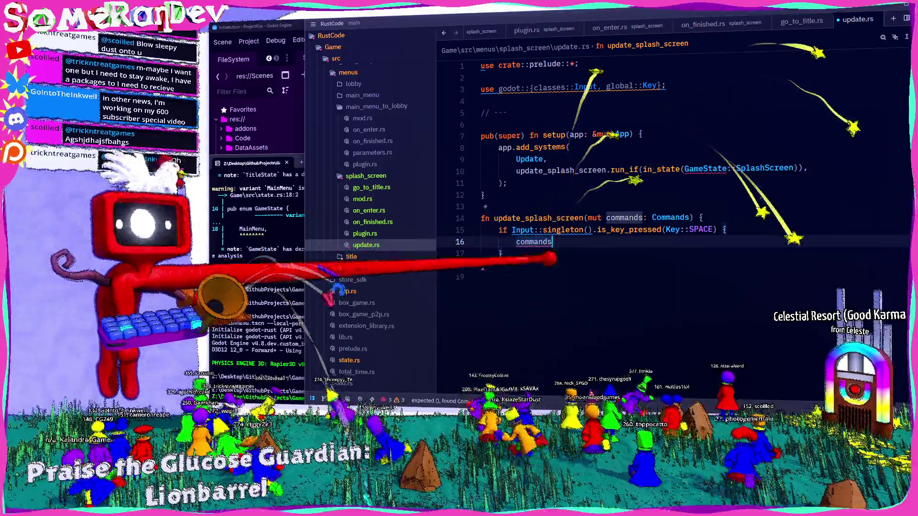
{"action": "type", "text": ".trigger"}
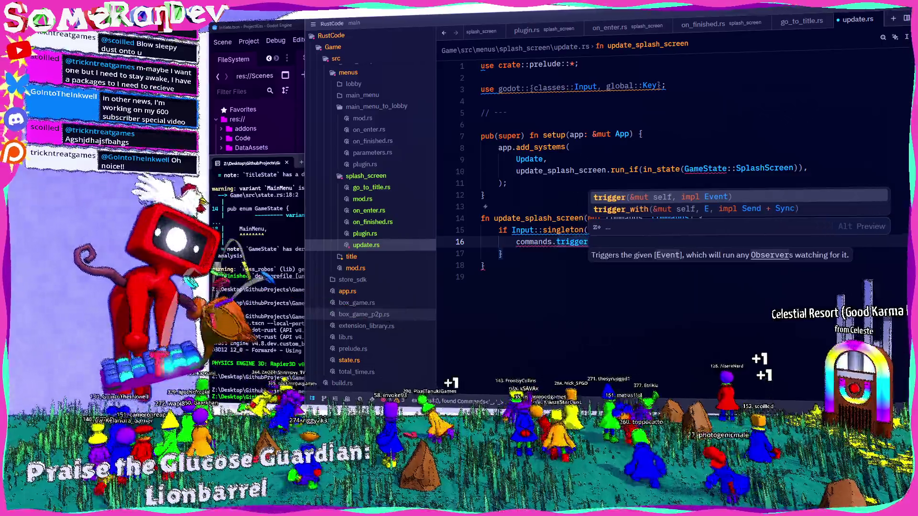
{"action": "type", "text": "(GoToTi);"}
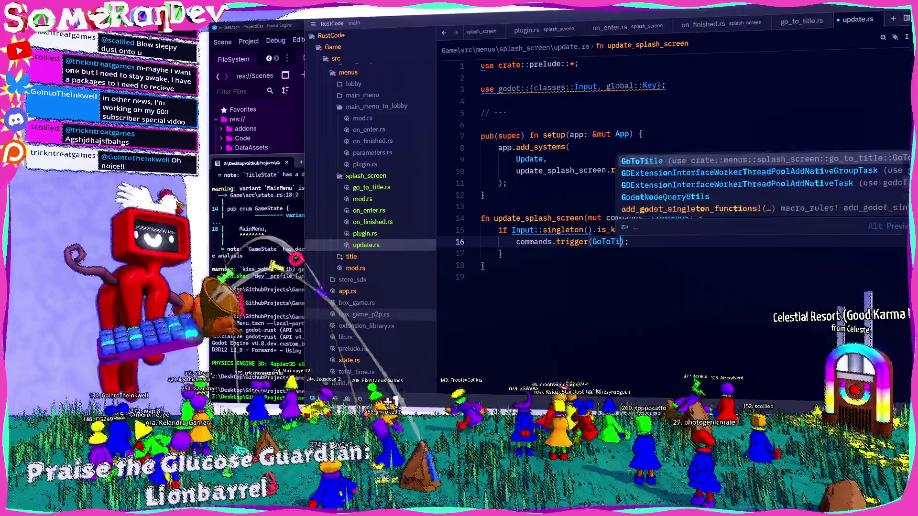
{"action": "key", "text": "Return"}
{"action": "key", "text": "ctrl+s"}
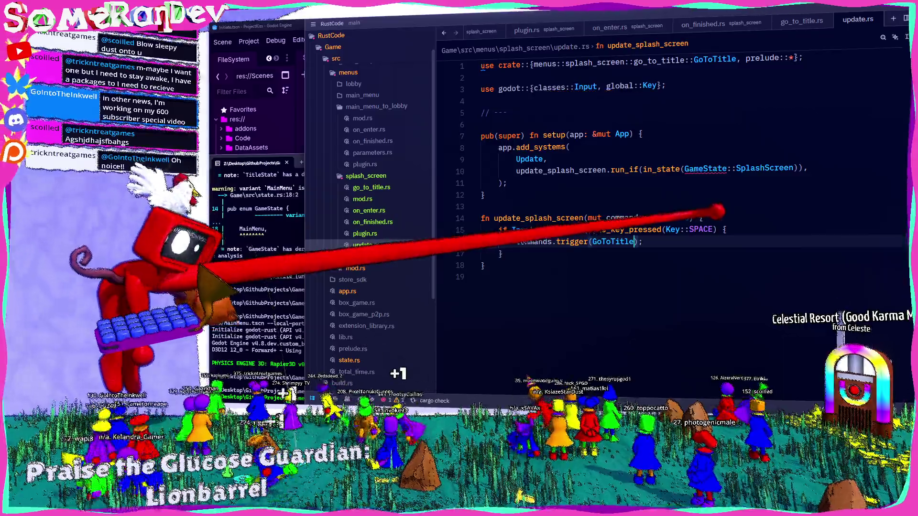
Add a NonSend<GodotThreadEnsurer> parameter to update_splash_screen's signature
{"action": "left_click", "coordinate": [672, 217]}
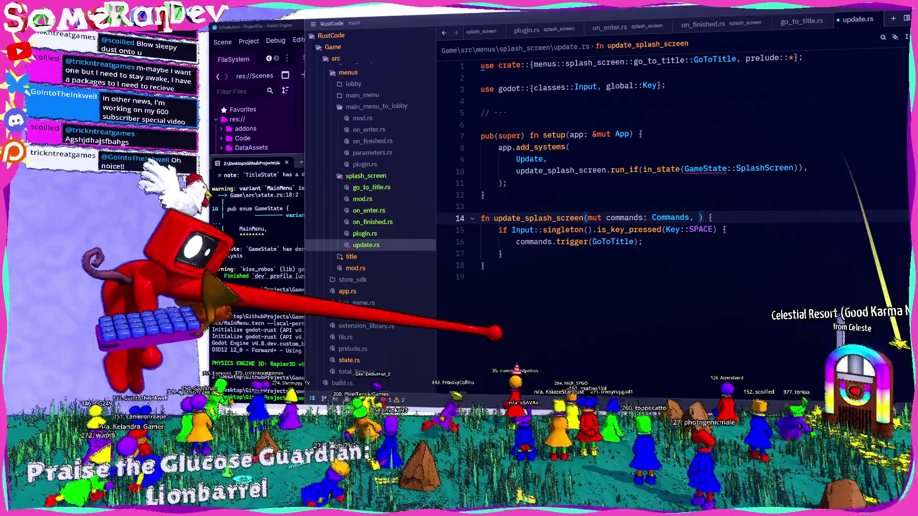
{"action": "key", "text": "BackSpace"}
{"action": "key", "text": "BackSpace"}
{"action": "key", "text": "BackSpace"}
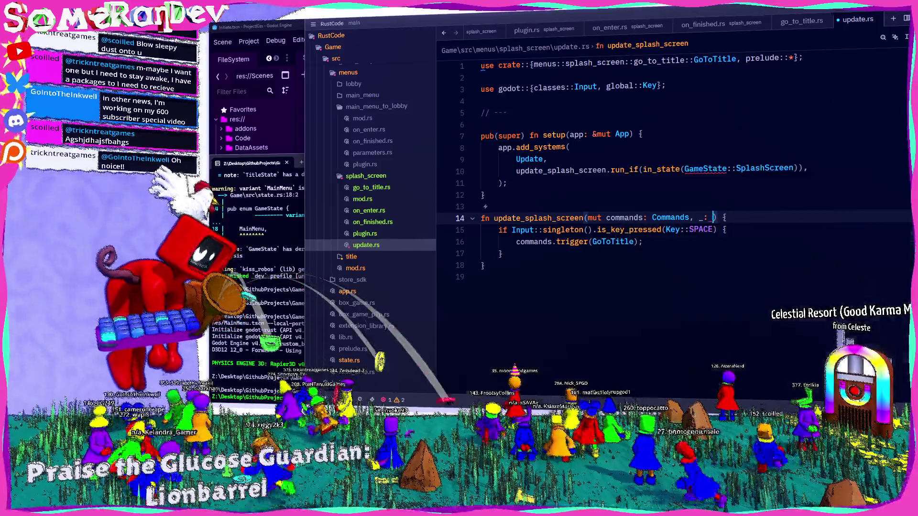
{"action": "type", "text": "end<GodotThrea"}
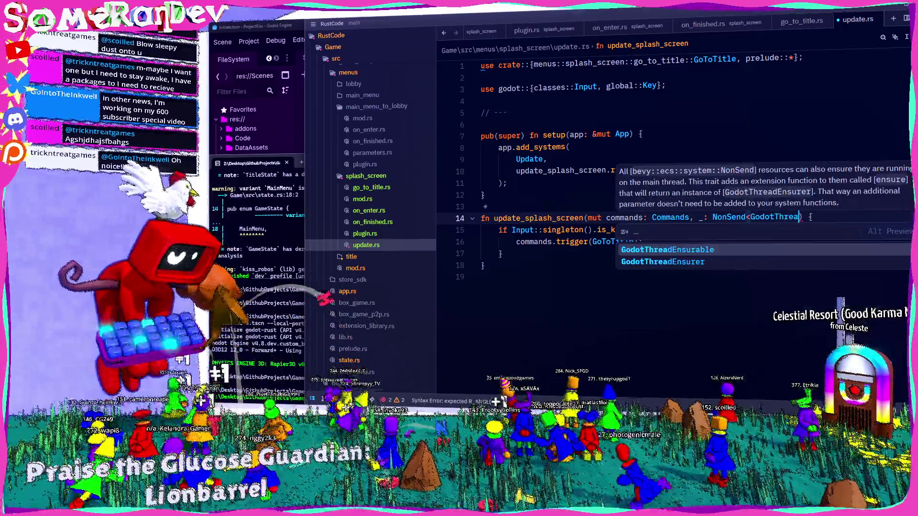
{"action": "key", "text": "Down"}
{"action": "key", "text": "Return"}
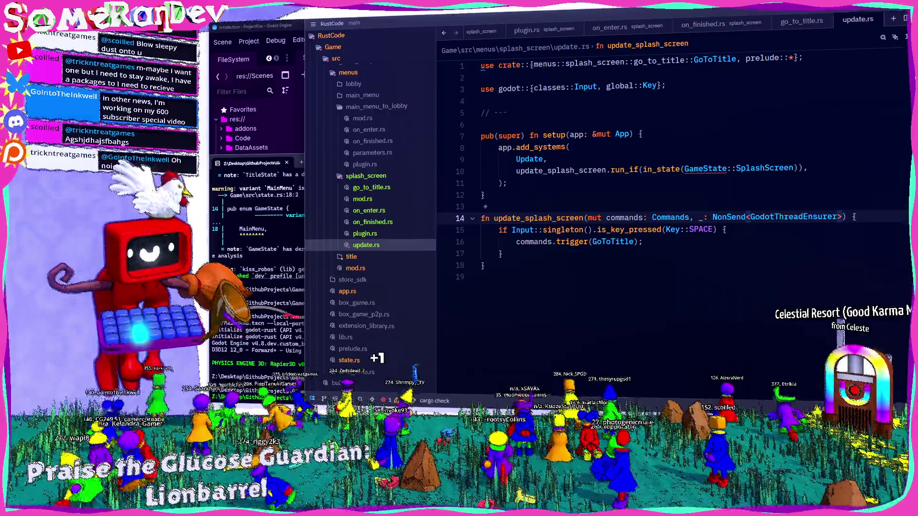
Retype GameState on line 10 and accept the completion to import crate::state::GameState
{"action": "left_click", "coordinate": [584, 230]}
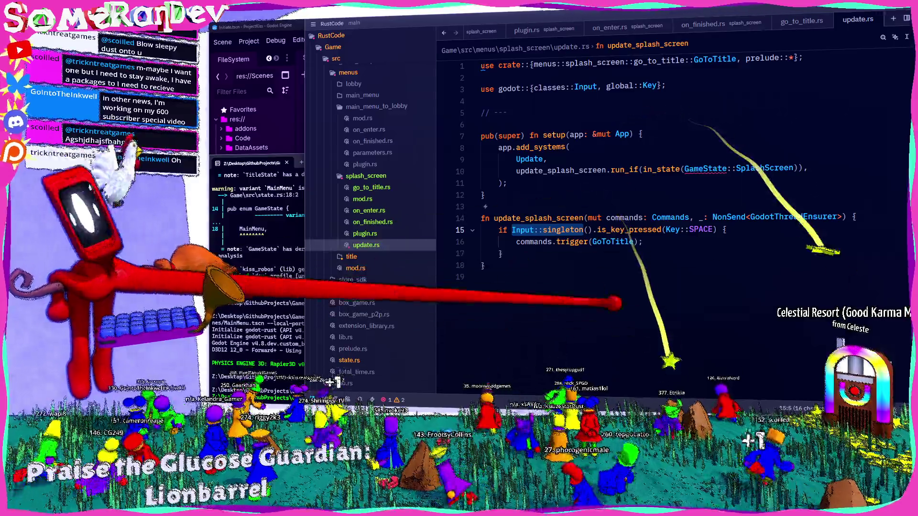
{"action": "left_click", "coordinate": [699, 169]}
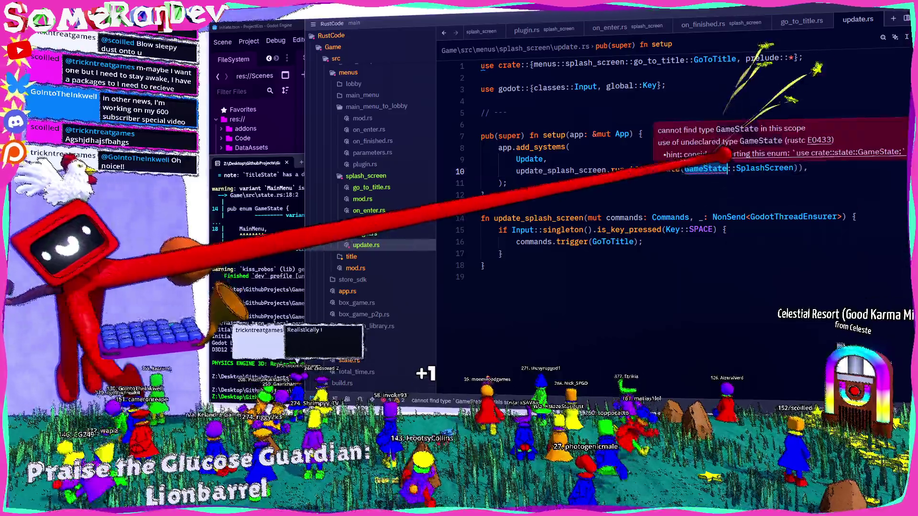
{"action": "type", "text": "eSt"}
{"action": "key", "text": "Return"}
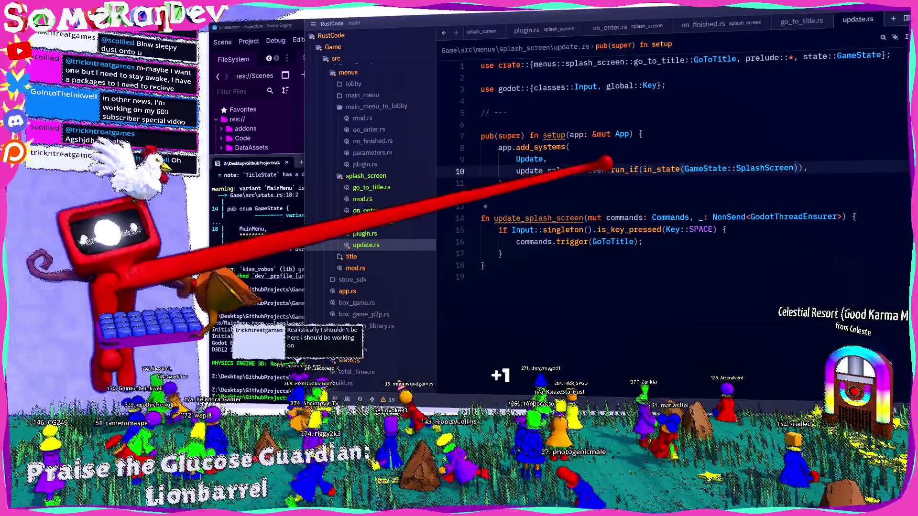
Add update::setup(app); after on_finished in plugin.rs's build function, importing update
{"action": "left_click", "coordinate": [368, 234]}
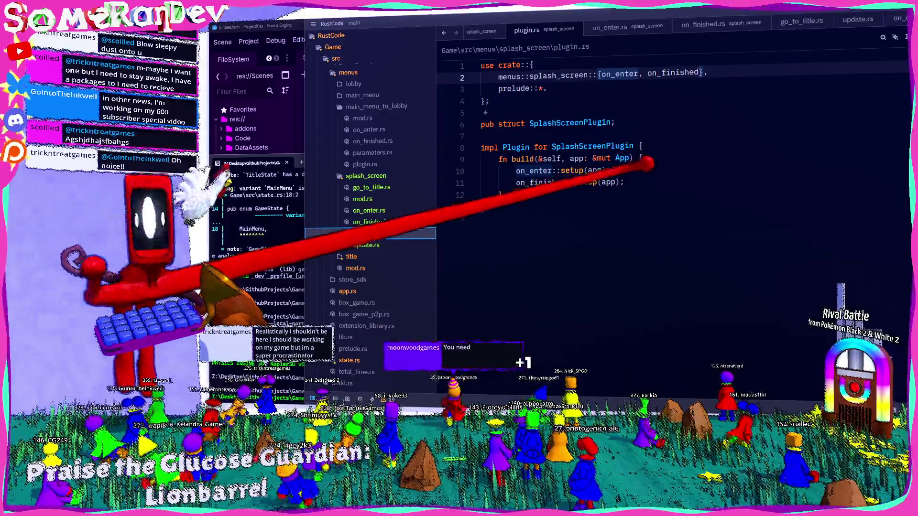
{"action": "left_click", "coordinate": [626, 182]}
{"action": "key", "text": "Return"}
{"action": "type", "text": "update::set"}
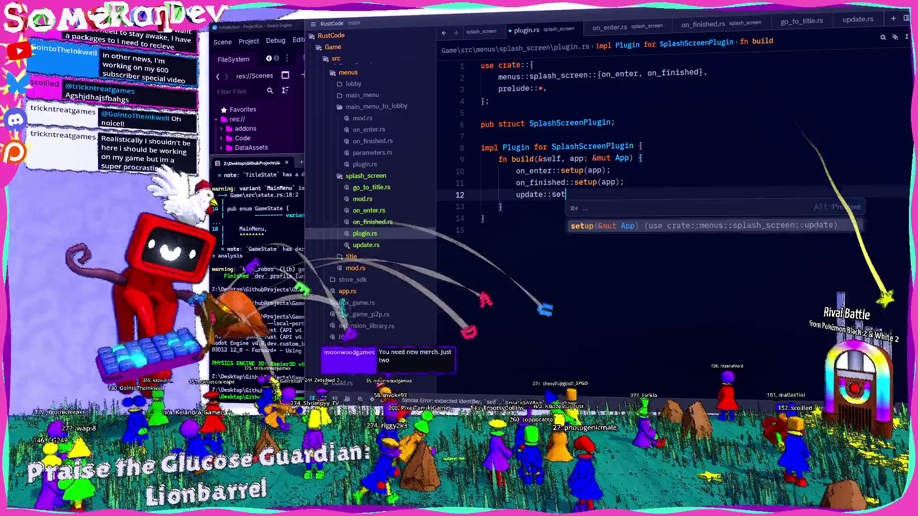
{"action": "key", "text": "Return"}
{"action": "left_click", "coordinate": [366, 245]}
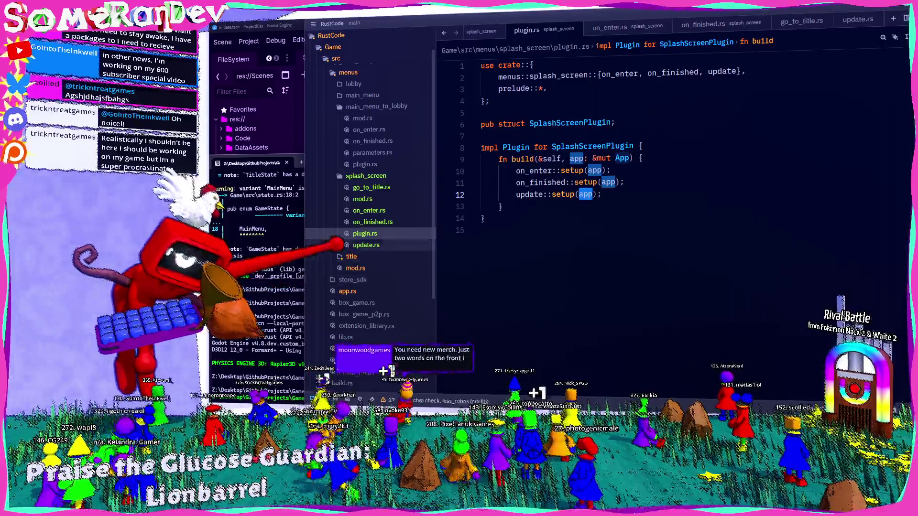
{"action": "left_click", "coordinate": [283, 205]}
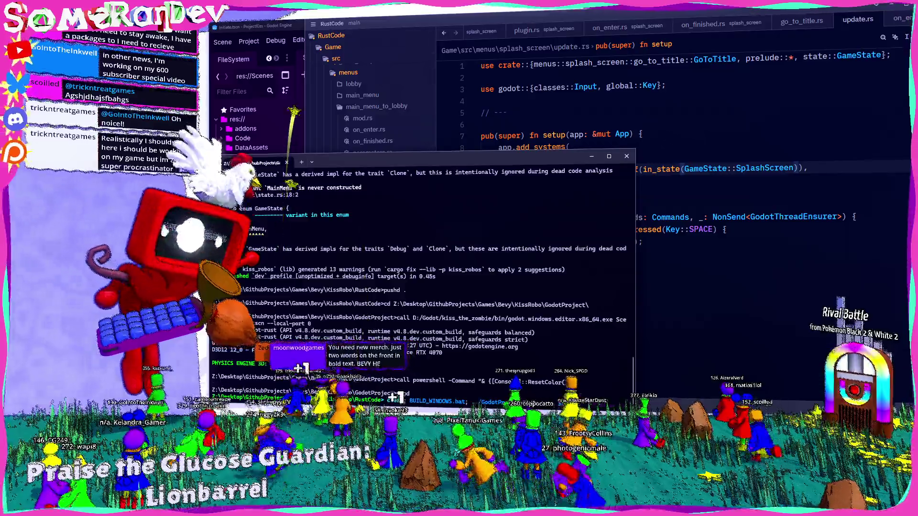
Rerun the build script so the game launches with the SomeRanDev splash screen, then bring up chat
{"action": "key", "text": "Return"}
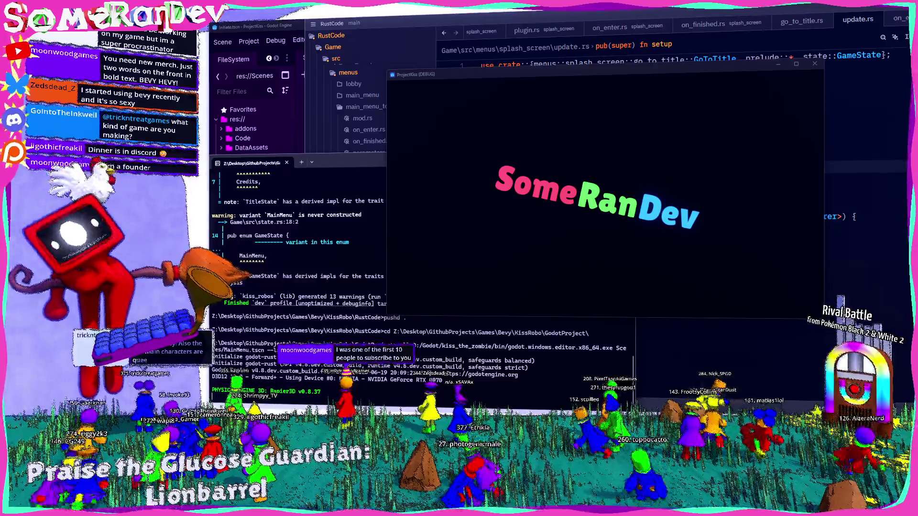
{"action": "key", "text": "alt+Tab"}
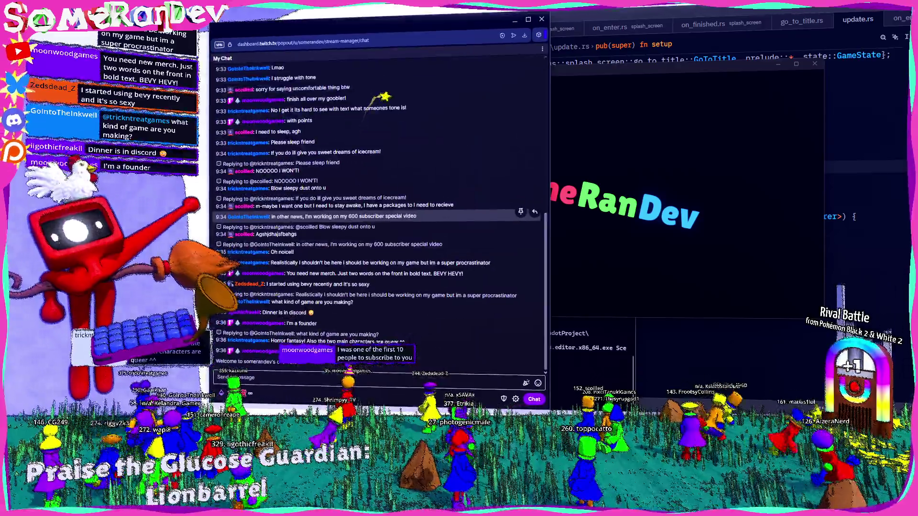
{"action": "scroll", "coordinate": [378, 215], "scroll_direction": "up", "scroll_amount": 10}
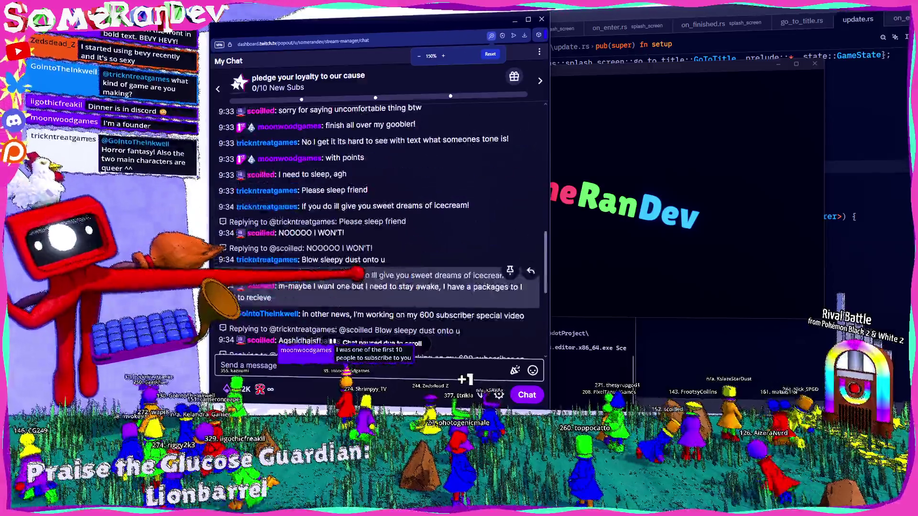
{"action": "scroll", "coordinate": [378, 230], "scroll_direction": "down", "scroll_amount": 2}
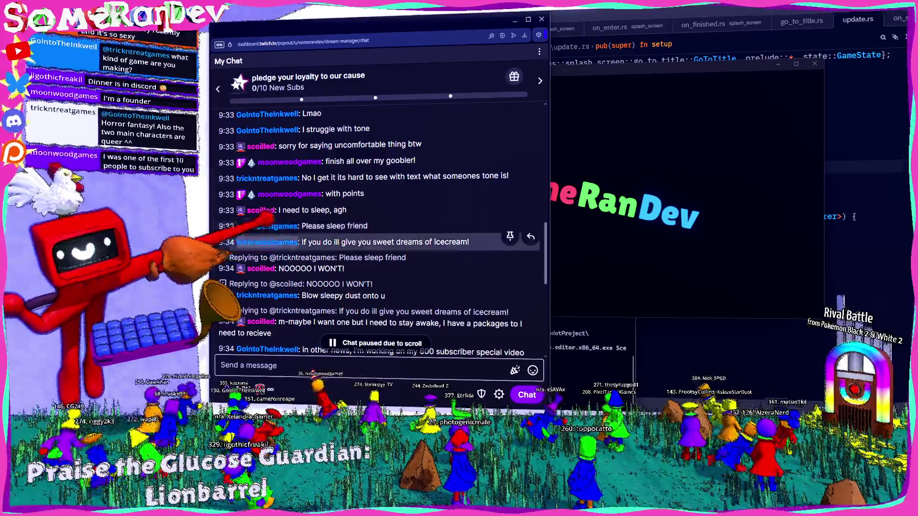
{"action": "scroll", "coordinate": [378, 229], "scroll_direction": "up", "scroll_amount": 5}
{"action": "scroll", "coordinate": [378, 229], "scroll_direction": "down", "scroll_amount": 10}
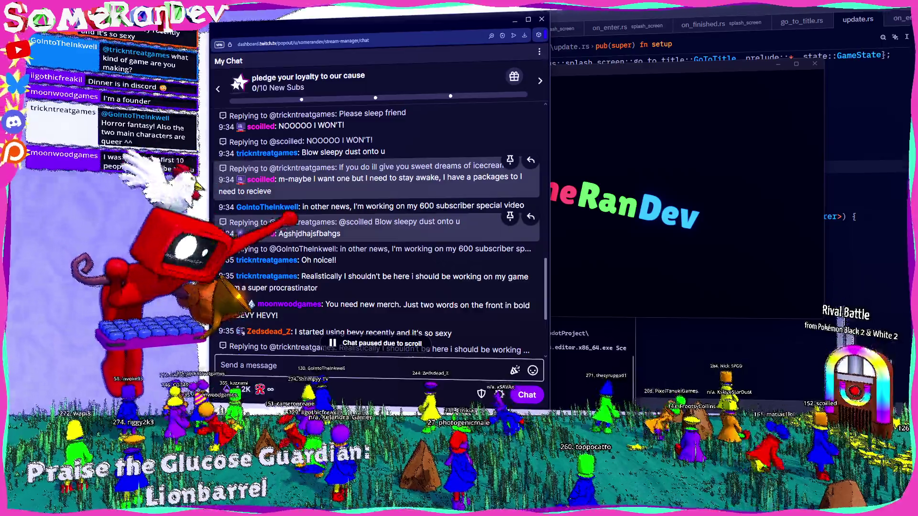
{"action": "scroll", "coordinate": [377, 225], "scroll_direction": "down", "scroll_amount": 2}
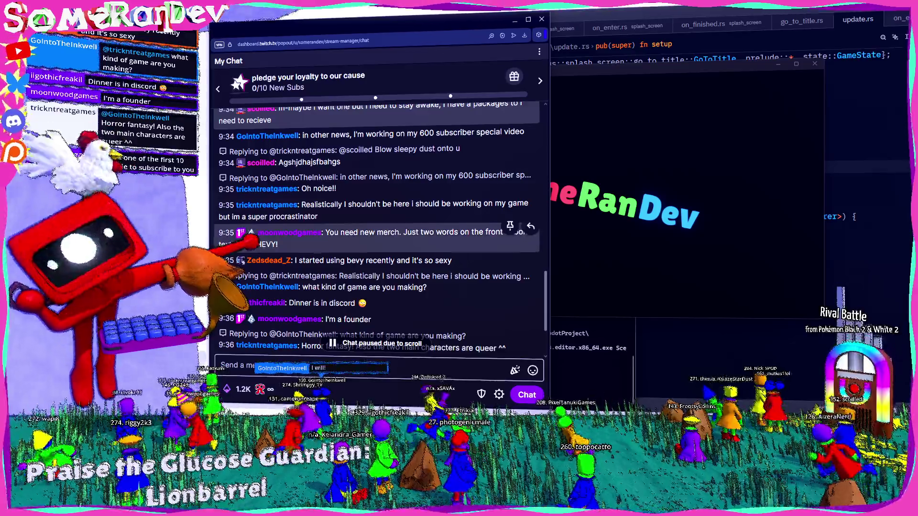
{"action": "scroll", "coordinate": [378, 246], "scroll_direction": "down", "scroll_amount": 3}
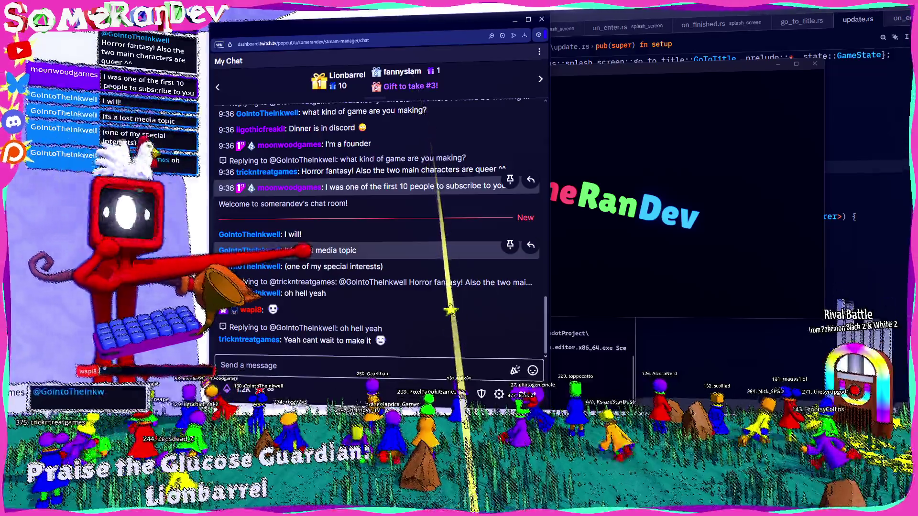
Scroll the chat, highlight 'what about neither', and hide the Twitch chat popout
{"action": "scroll", "coordinate": [377, 225], "scroll_direction": "up", "scroll_amount": 1}
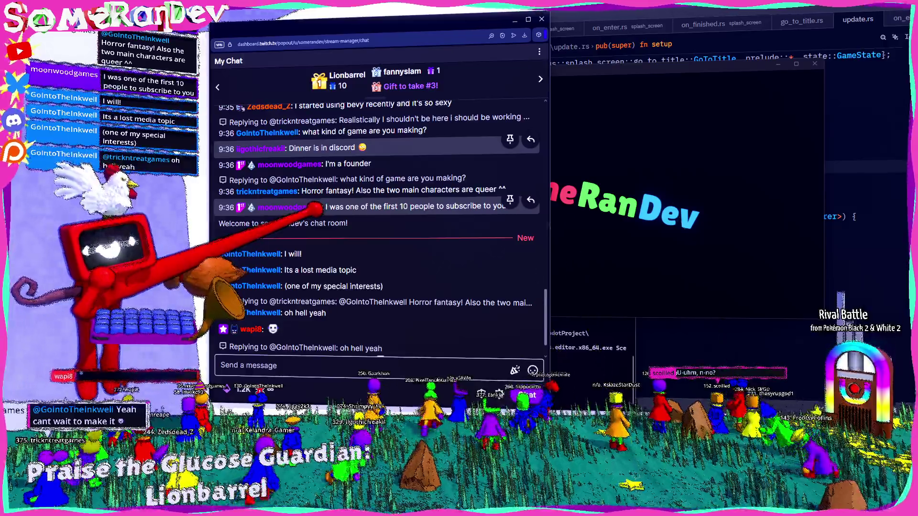
{"action": "scroll", "coordinate": [378, 218], "scroll_direction": "down", "scroll_amount": 3}
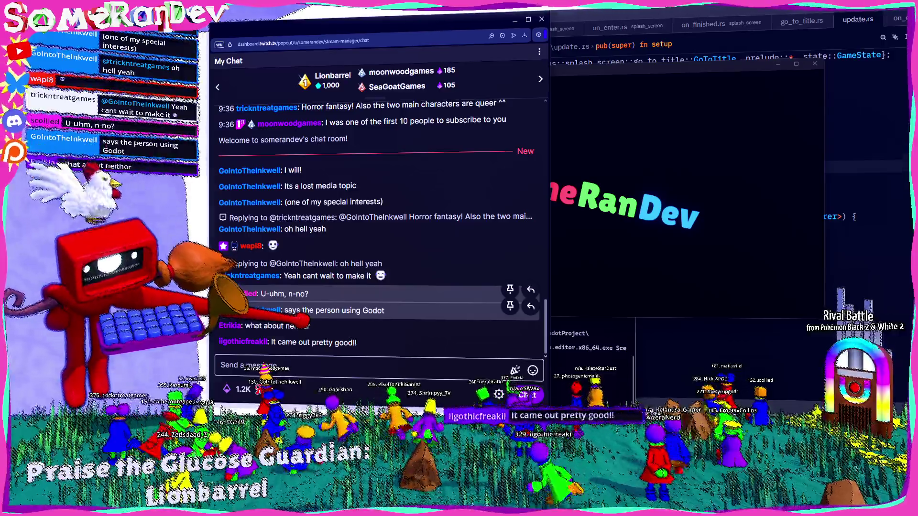
{"action": "left_click_drag", "start_coordinate": [245, 325], "coordinate": [309, 325]}
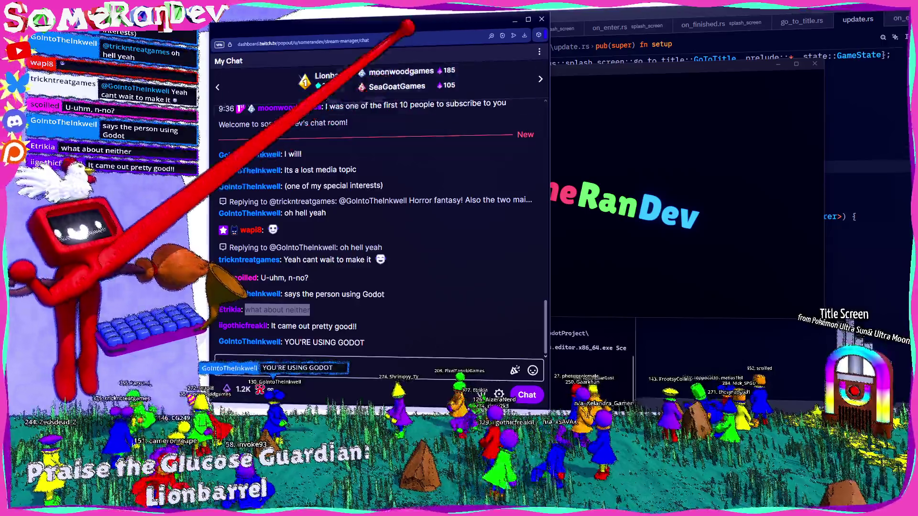
{"action": "key", "text": "super+Down"}
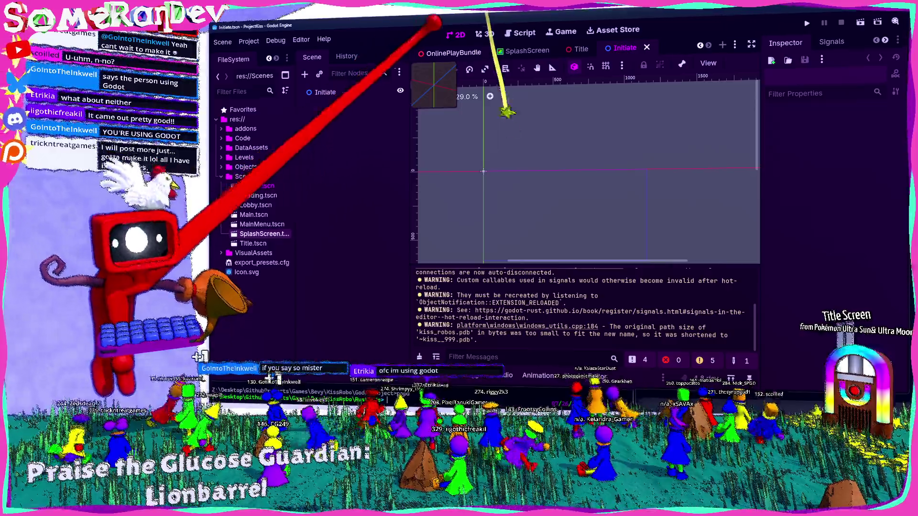
Switch to the Title scene in the 3D workspace and add a Camera3D child under Title
{"action": "left_click", "coordinate": [578, 49]}
{"action": "right_click", "coordinate": [578, 49]}
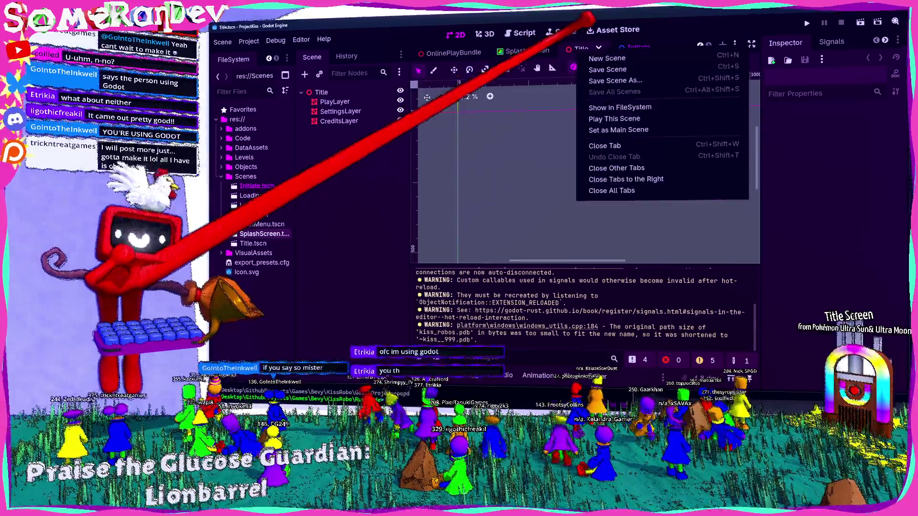
{"action": "key", "text": "Escape"}
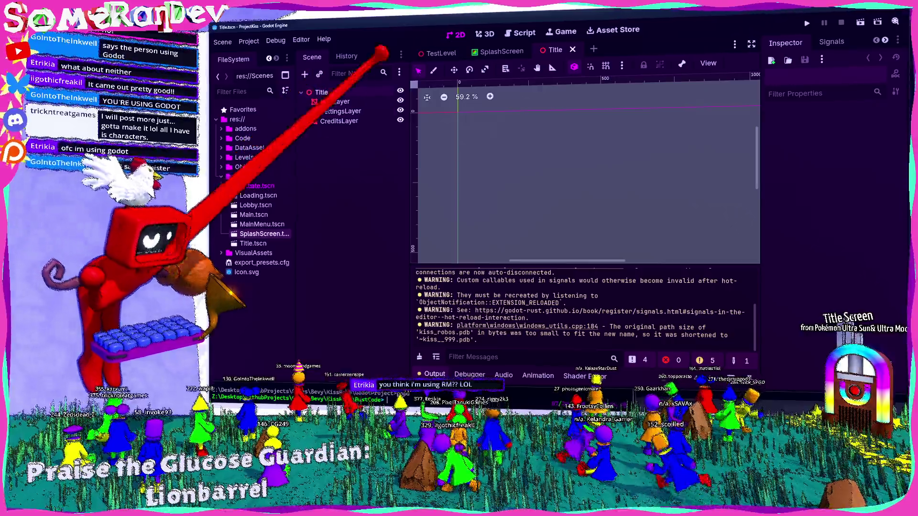
{"action": "left_click", "coordinate": [485, 34]}
{"action": "key", "text": "w"}
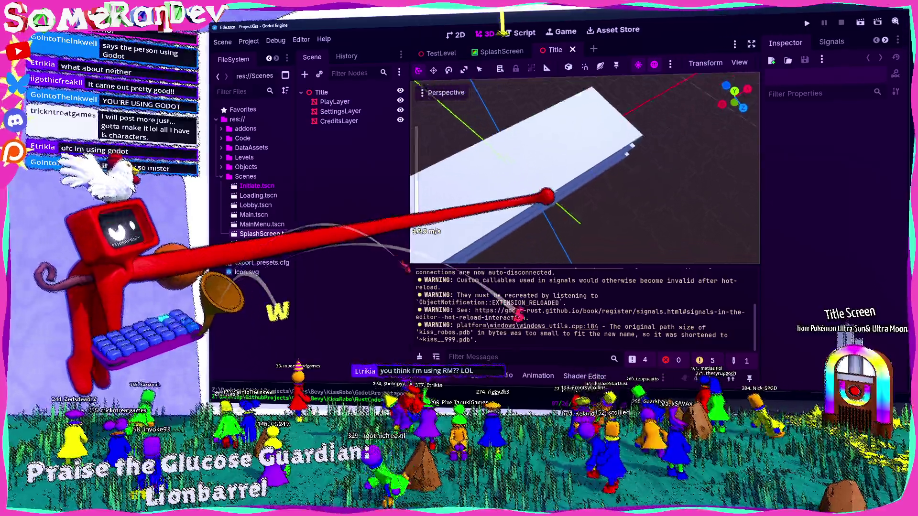
{"action": "left_click", "coordinate": [321, 92]}
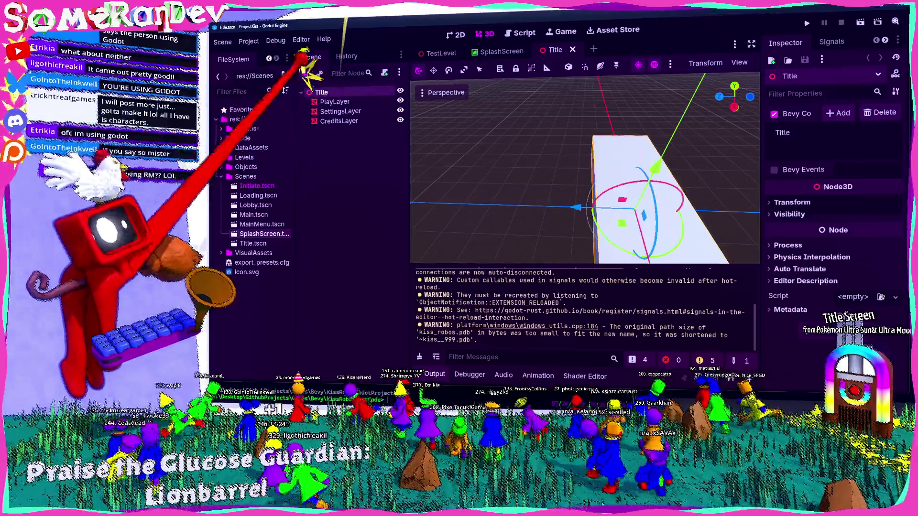
{"action": "left_click", "coordinate": [305, 74]}
{"action": "type", "text": "camera"}
{"action": "key", "text": "Return"}
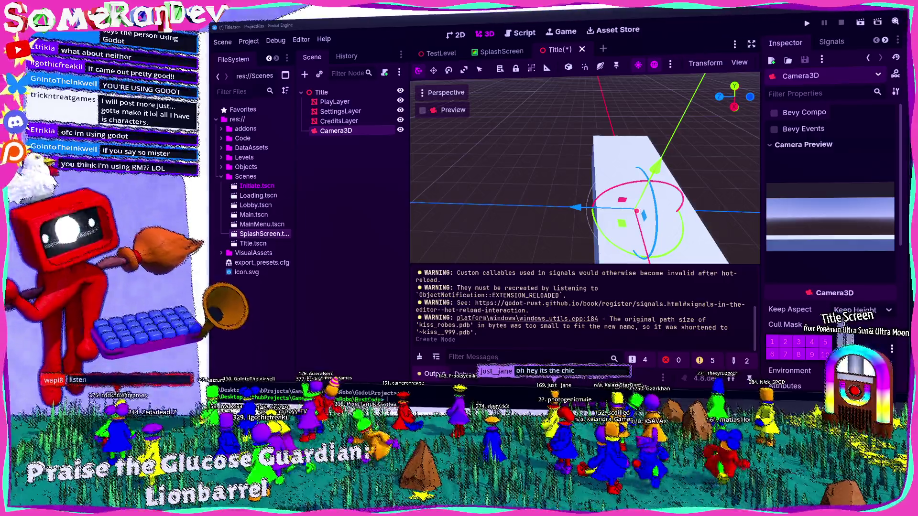
Clear the selection of the newly added Camera3D
{"action": "key", "text": "Escape"}
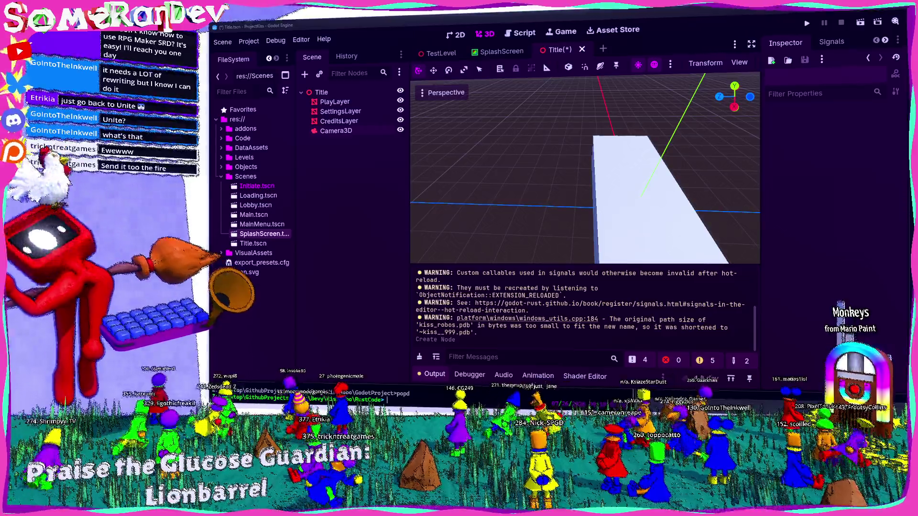
Select Camera3D and move it toward the platform stack, adjusting its X position
{"action": "key", "text": "w"}
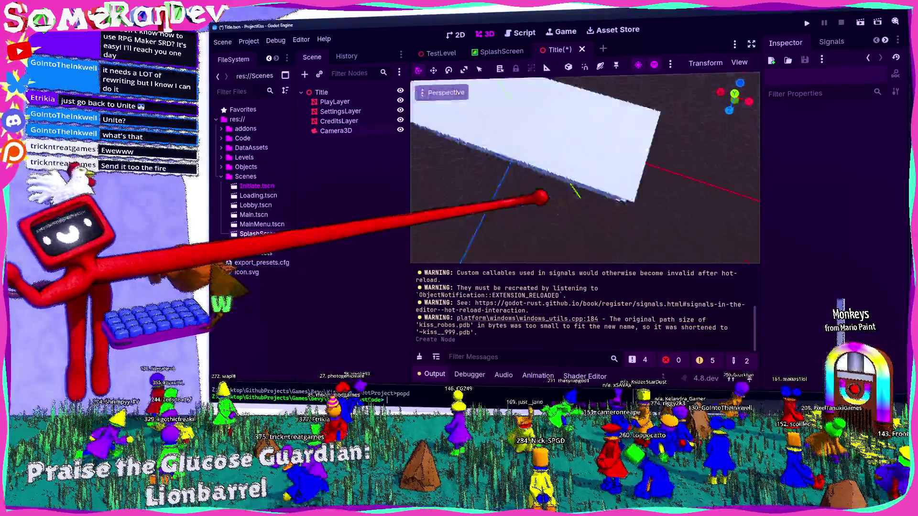
{"action": "key", "text": "w"}
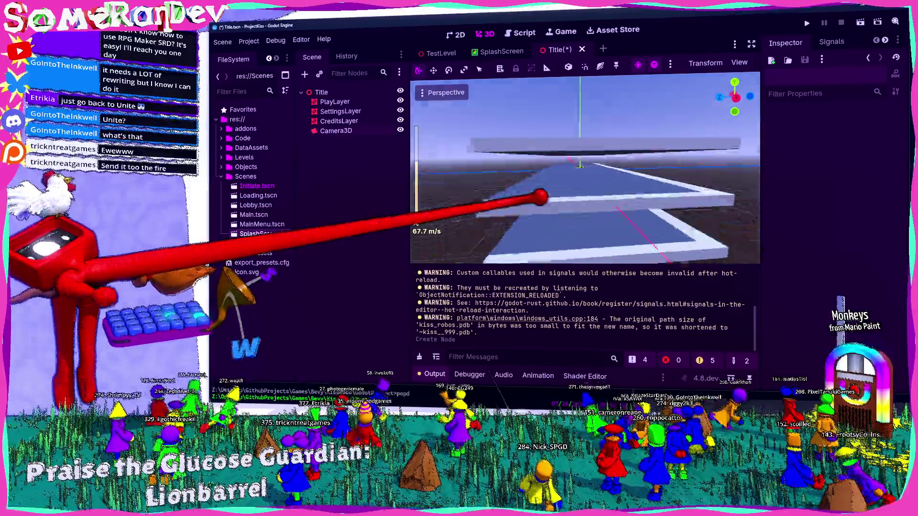
{"action": "left_click", "coordinate": [336, 130]}
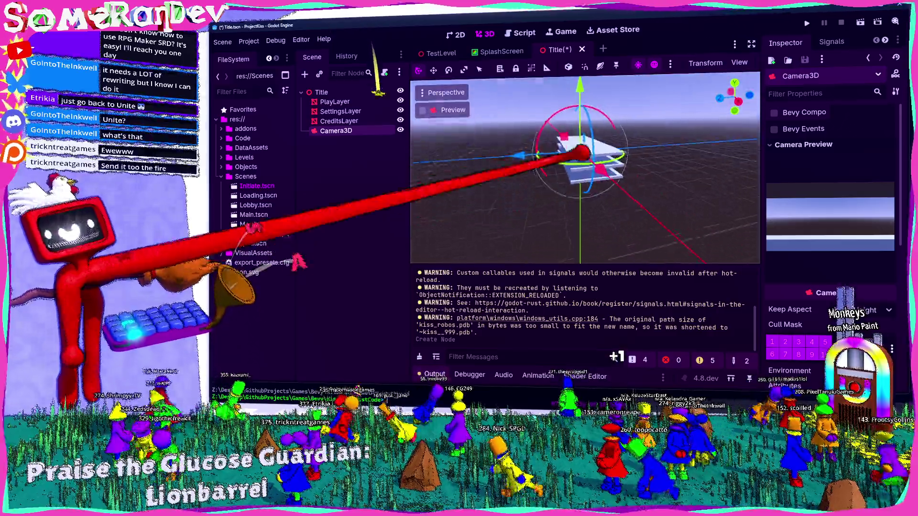
{"action": "mouse_move", "coordinate": [565, 130]}
{"action": "left_mouse_down"}
{"action": "mouse_move", "coordinate": [543, 123]}
{"action": "mouse_move", "coordinate": [537, 205]}
{"action": "mouse_move", "coordinate": [512, 138]}
{"action": "mouse_move", "coordinate": [536, 199]}
{"action": "mouse_move", "coordinate": [525, 172]}
{"action": "left_mouse_up"}
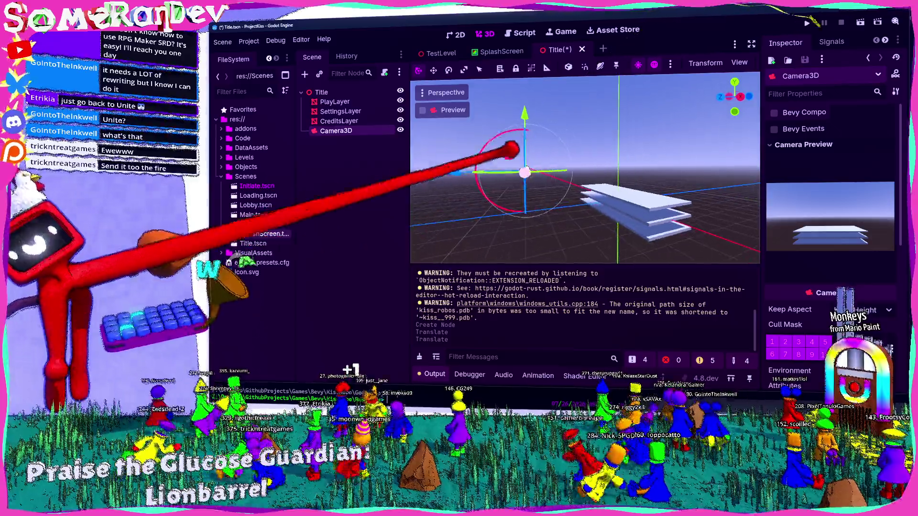
{"action": "scroll", "coordinate": [784, 127], "scroll_direction": "down", "scroll_amount": 4}
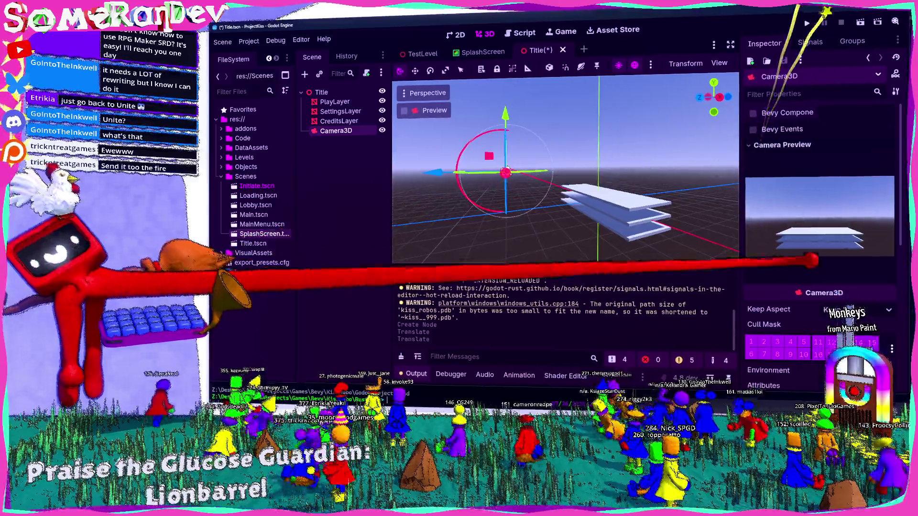
{"action": "scroll", "coordinate": [820, 215], "scroll_direction": "down", "scroll_amount": 3}
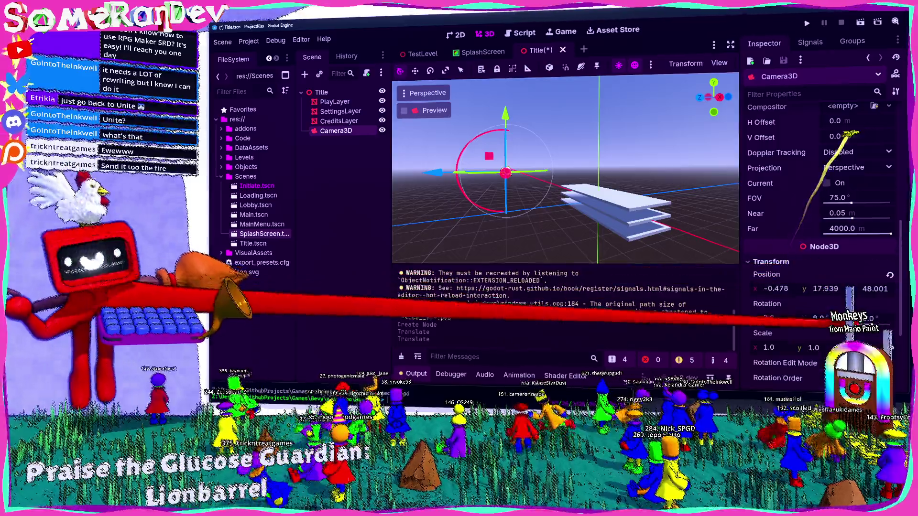
{"action": "left_click", "coordinate": [776, 288]}
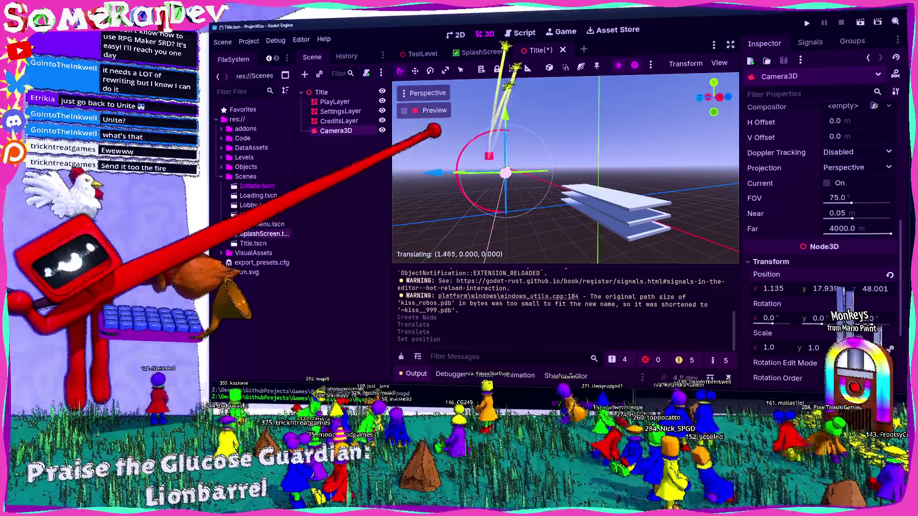
{"action": "left_click_drag", "start_coordinate": [505, 174], "coordinate": [465, 143]}
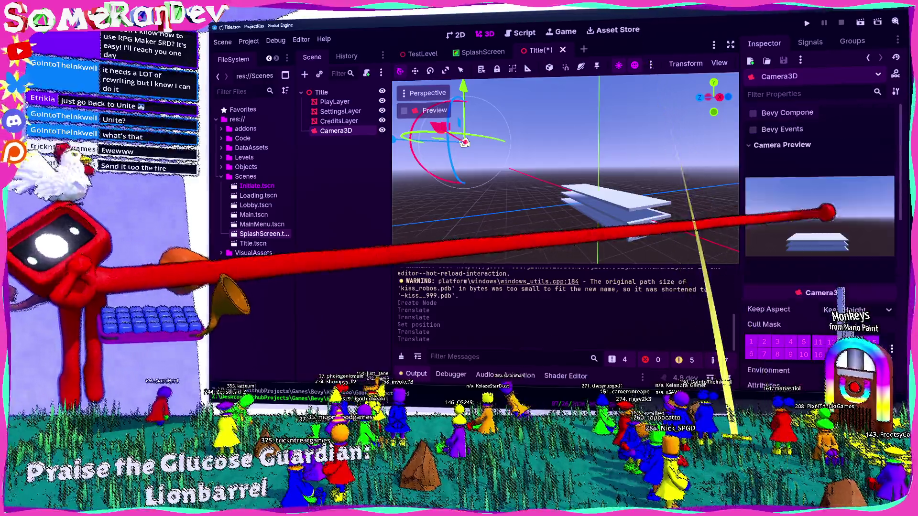
Rotate and raise Camera3D, then lower it toward the layers to frame them from above
{"action": "key", "text": "f"}
{"action": "key", "text": "r"}
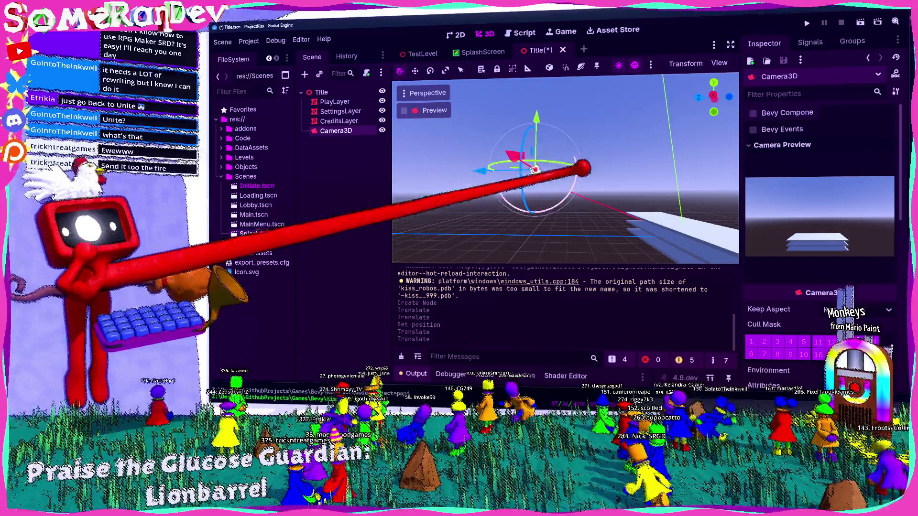
{"action": "left_click", "coordinate": [533, 172]}
{"action": "key", "text": "w"}
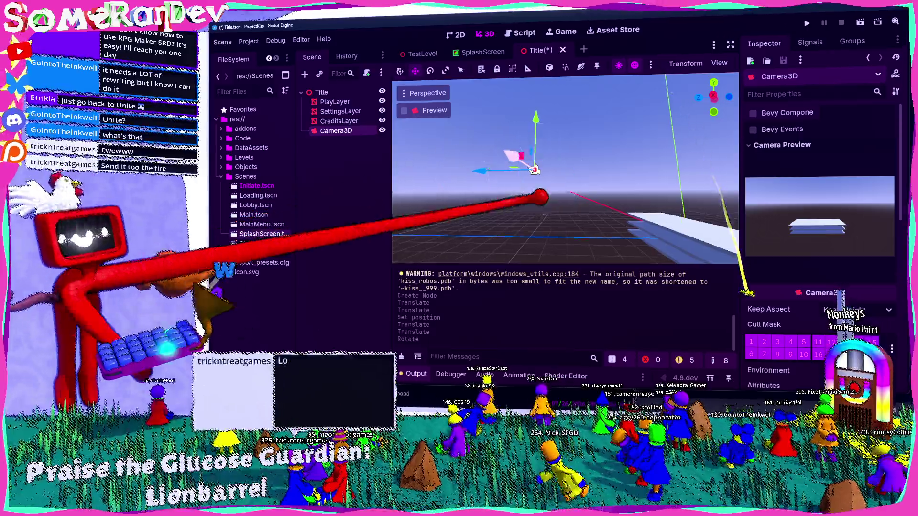
{"action": "key", "text": "f"}
{"action": "mouse_move", "coordinate": [540, 144]}
{"action": "left_mouse_down"}
{"action": "mouse_move", "coordinate": [553, 180]}
{"action": "mouse_move", "coordinate": [600, 191]}
{"action": "mouse_move", "coordinate": [627, 88]}
{"action": "mouse_move", "coordinate": [621, 137]}
{"action": "left_mouse_up"}
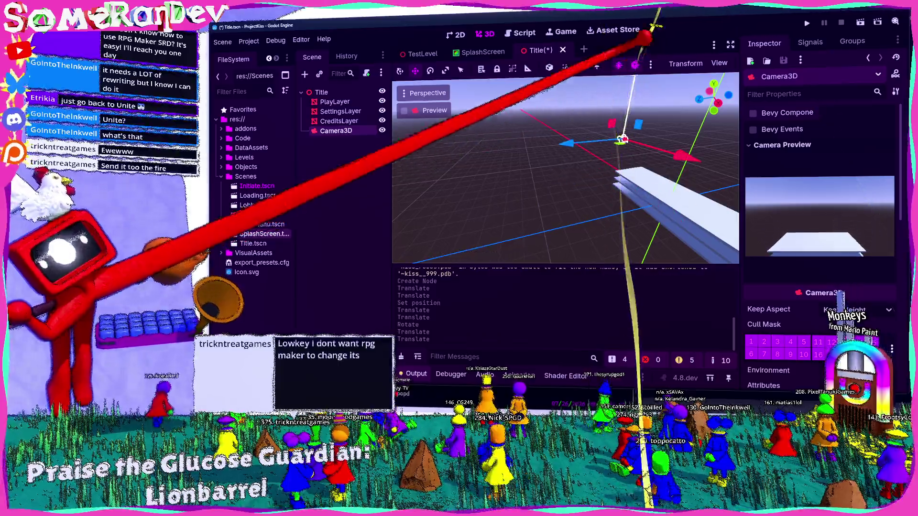
{"action": "key", "text": "q"}
{"action": "mouse_move", "coordinate": [602, 101]}
{"action": "left_mouse_down"}
{"action": "mouse_move", "coordinate": [594, 102]}
{"action": "mouse_move", "coordinate": [624, 72]}
{"action": "mouse_move", "coordinate": [634, 139]}
{"action": "mouse_move", "coordinate": [665, 149]}
{"action": "mouse_move", "coordinate": [659, 140]}
{"action": "left_mouse_up"}
Save the Title scene and give PlayLayer a new CylinderMesh with an enlarged top radius
{"action": "key", "text": "w"}
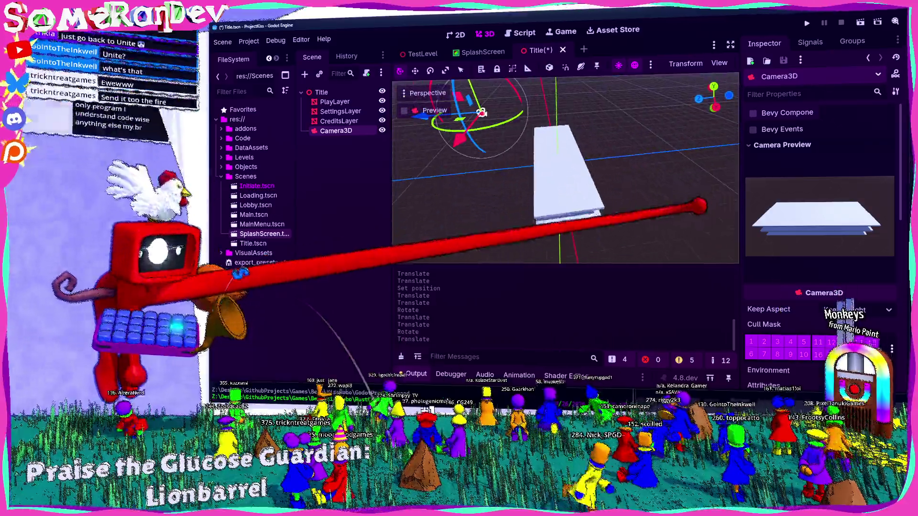
{"action": "left_click", "coordinate": [555, 192]}
{"action": "key", "text": "ctrl+s"}
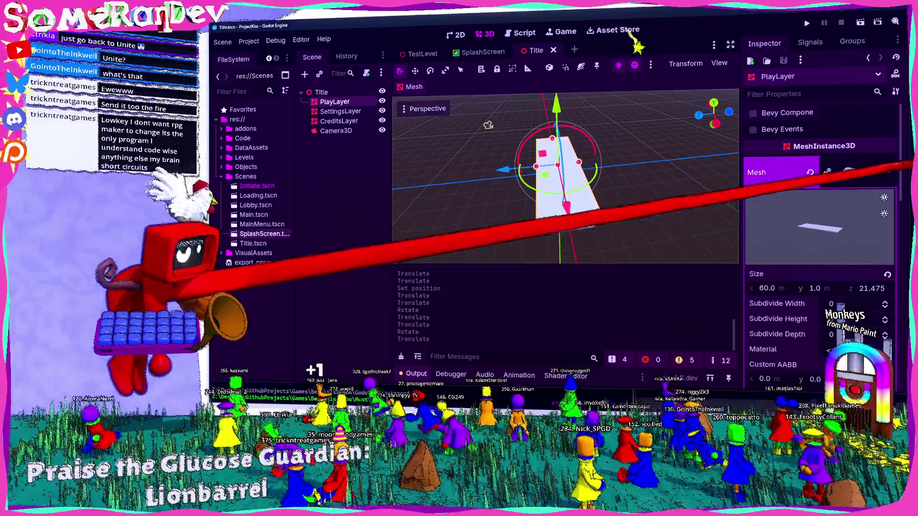
{"action": "left_click", "coordinate": [888, 172]}
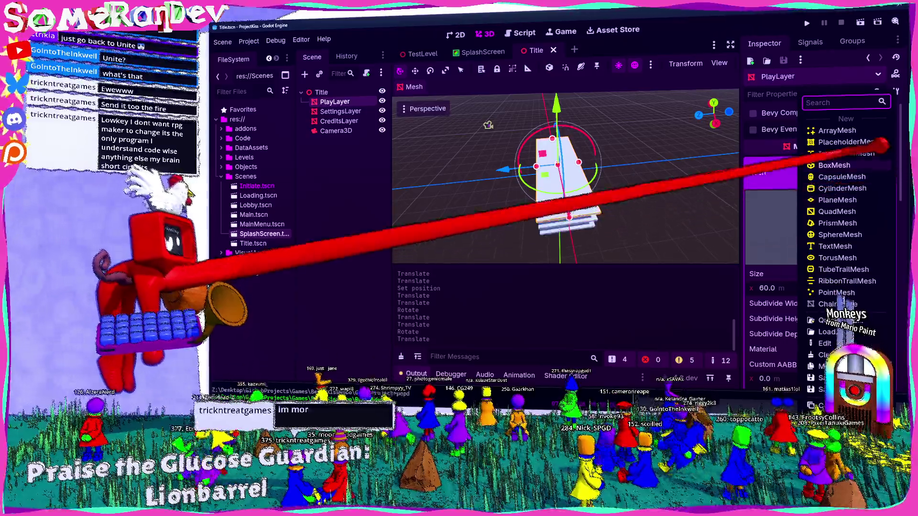
{"action": "left_click", "coordinate": [842, 188]}
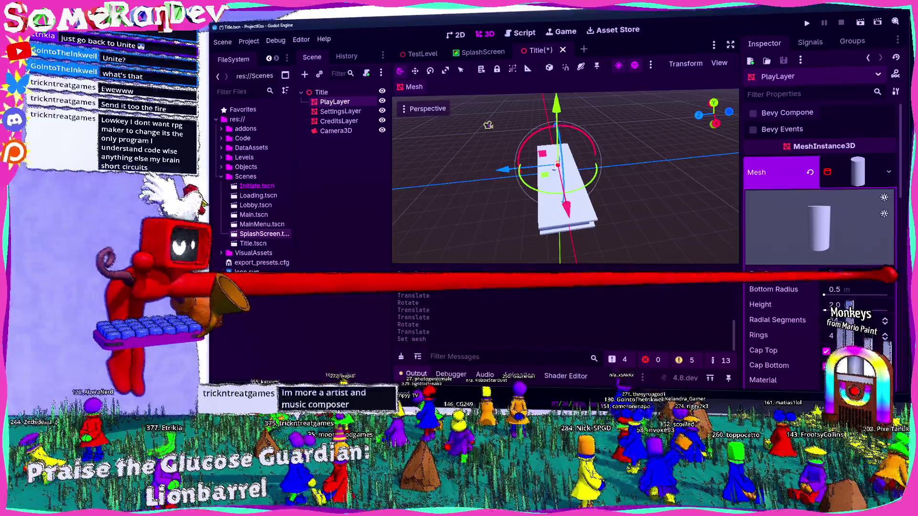
{"action": "mouse_move", "coordinate": [842, 274]}
{"action": "left_mouse_down"}
{"action": "mouse_move", "coordinate": [860, 274]}
{"action": "mouse_move", "coordinate": [834, 274]}
{"action": "left_mouse_up"}
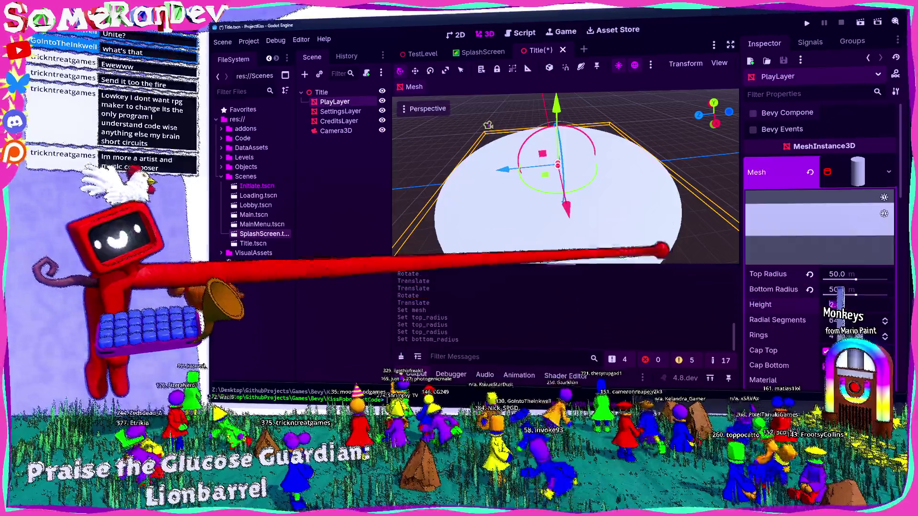
From a front view, adjust the cylinder's height, set its radius to 25, and save
{"action": "key", "text": "KP_1"}
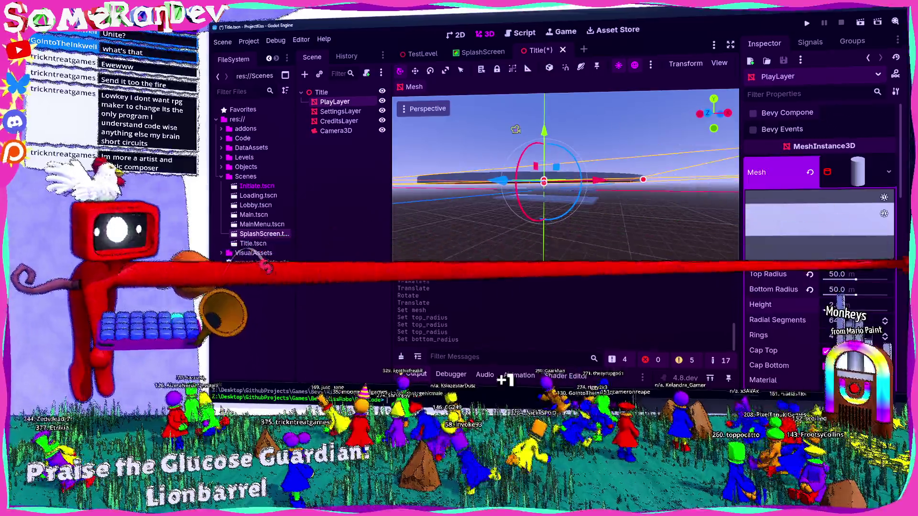
{"action": "mouse_move", "coordinate": [514, 127]}
{"action": "left_mouse_down"}
{"action": "mouse_move", "coordinate": [535, 94]}
{"action": "mouse_move", "coordinate": [540, 126]}
{"action": "left_mouse_up"}
{"action": "scroll", "coordinate": [532, 134], "scroll_direction": "down", "scroll_amount": 3}
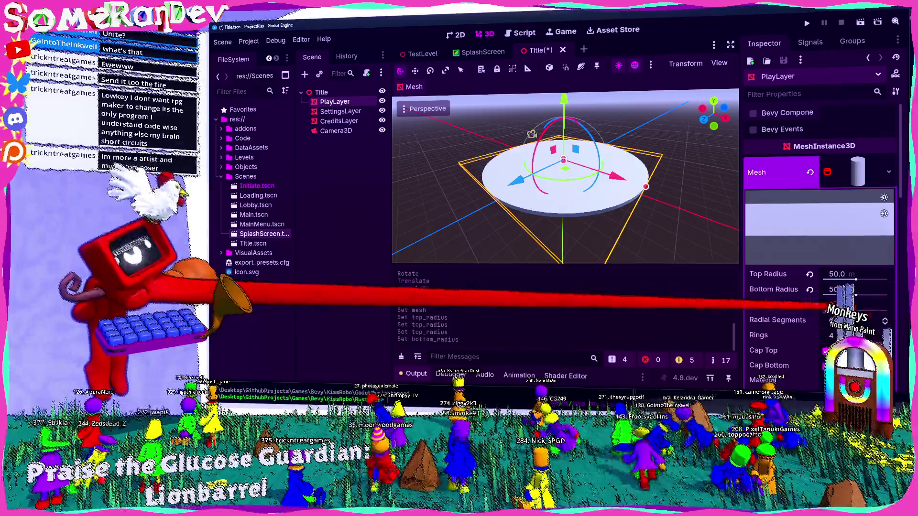
{"action": "left_click_drag", "start_coordinate": [835, 305], "coordinate": [856, 304]}
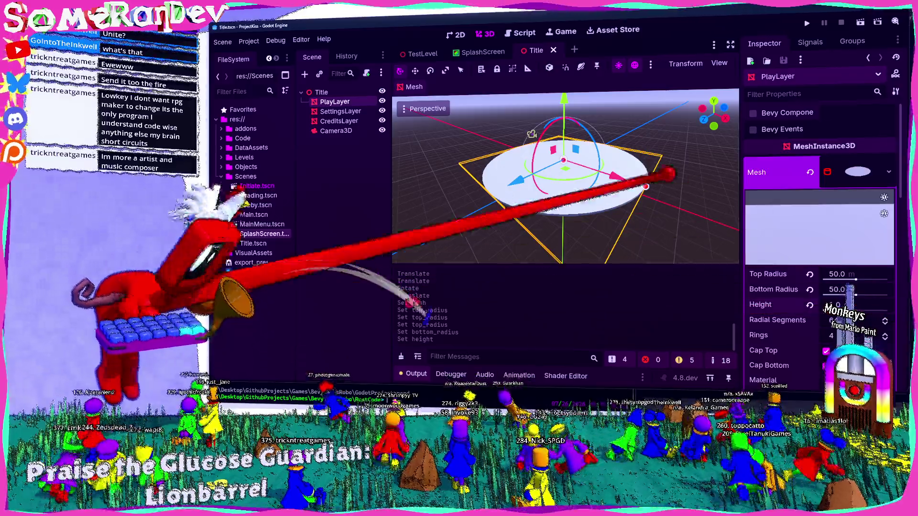
{"action": "scroll", "coordinate": [549, 191], "scroll_direction": "up", "scroll_amount": 8}
{"action": "scroll", "coordinate": [547, 196], "scroll_direction": "down", "scroll_amount": 6}
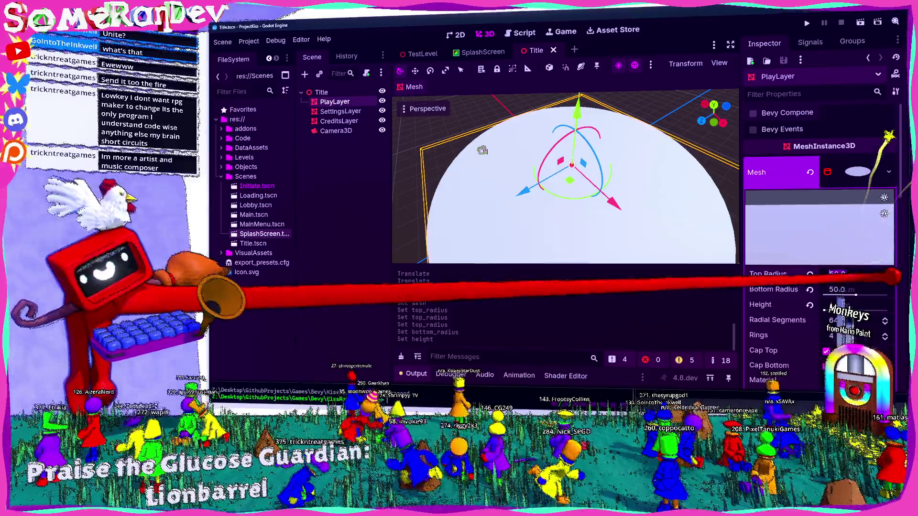
{"action": "type", "text": "25"}
{"action": "key", "text": "Tab"}
{"action": "type", "text": "25"}
{"action": "key", "text": "Return"}
{"action": "key", "text": "ctrl+s"}
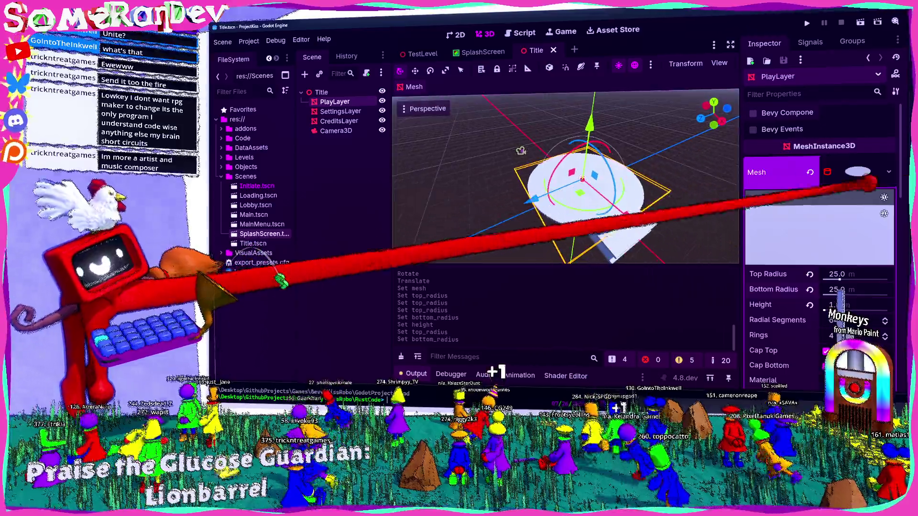
Copy PlayLayer's disc mesh and paste it onto SettingsLayer and CreditsLayer
{"action": "left_click", "coordinate": [889, 171]}
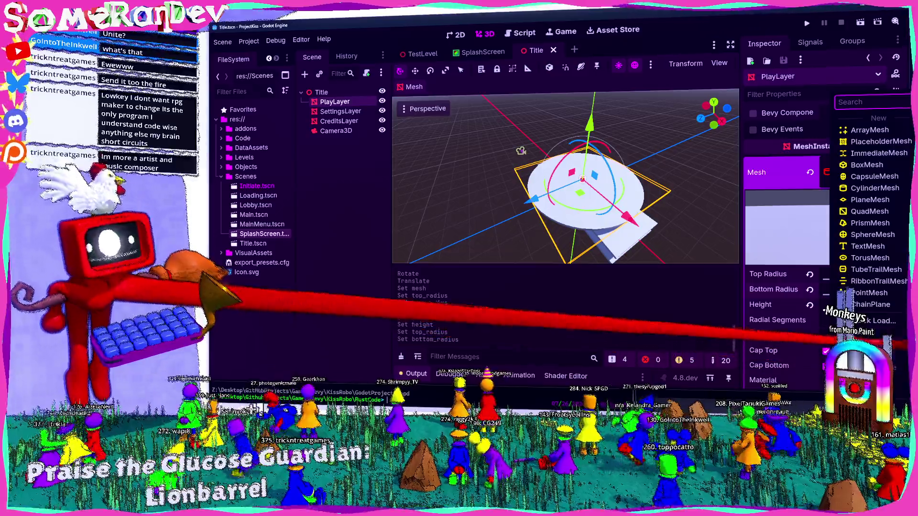
{"action": "left_click", "coordinate": [340, 111]}
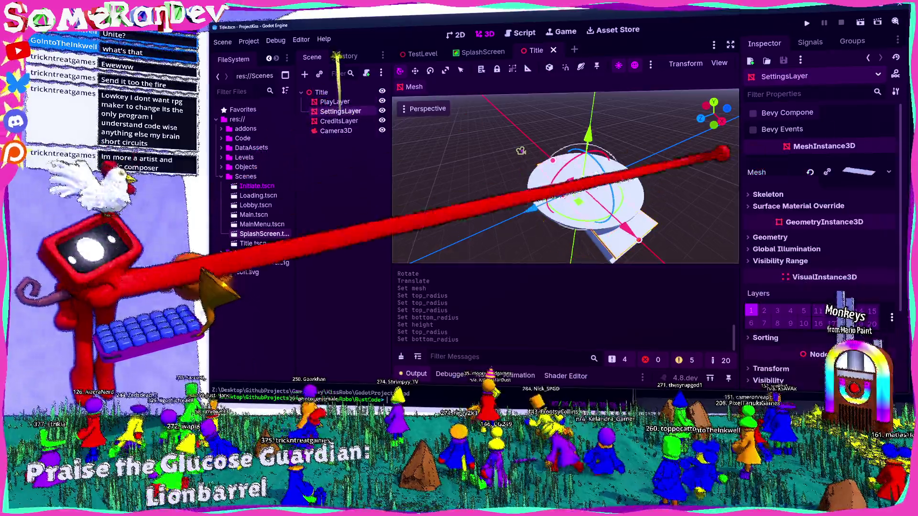
{"action": "left_click", "coordinate": [870, 165]}
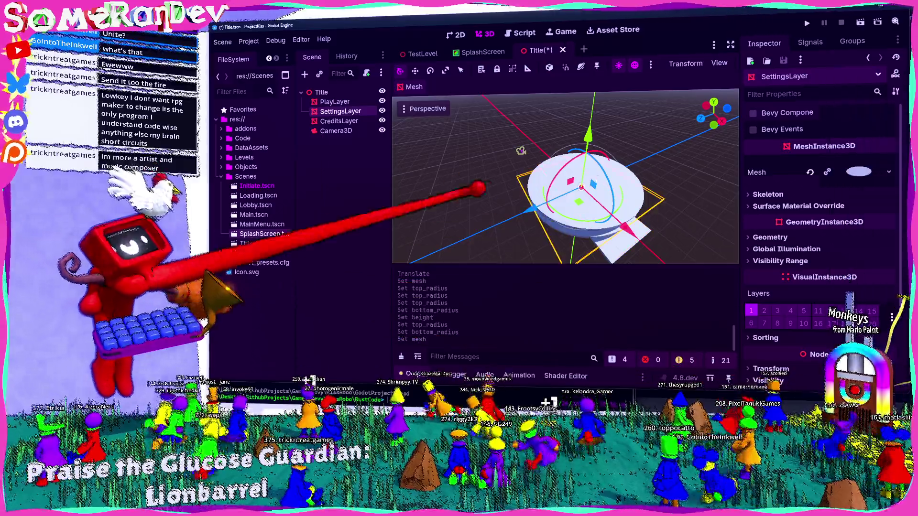
{"action": "left_click", "coordinate": [336, 131]}
{"action": "left_click", "coordinate": [339, 121]}
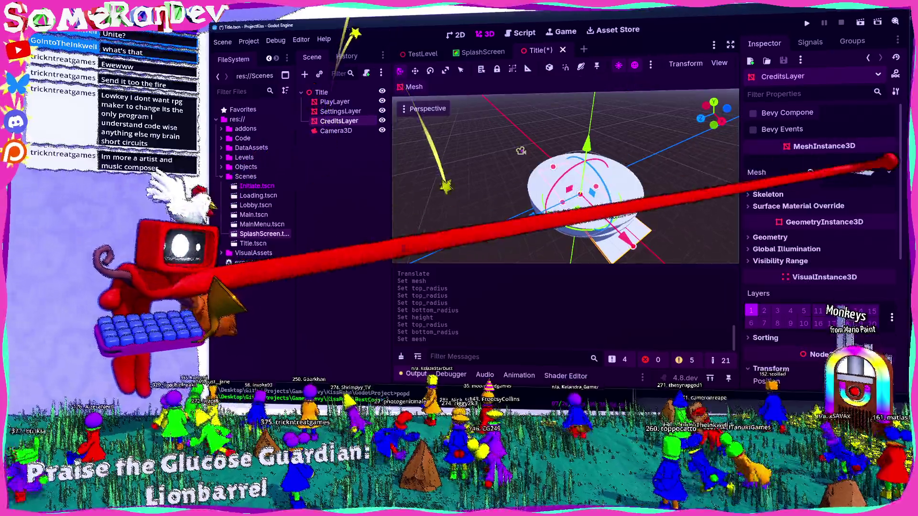
{"action": "left_click", "coordinate": [888, 172]}
Save the Title scene, then select Camera3D and orbit the view toward it
{"action": "key", "text": "Escape"}
{"action": "key", "text": "ctrl+s"}
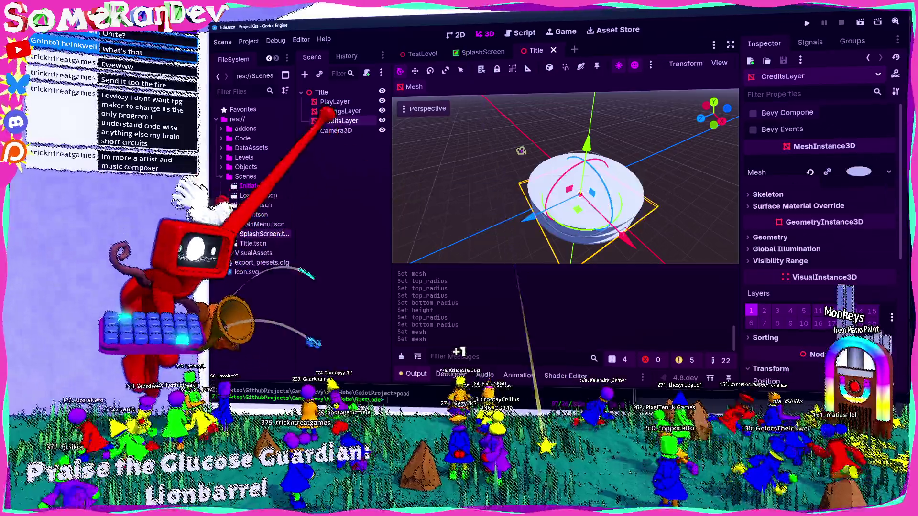
{"action": "left_click", "coordinate": [336, 131]}
{"action": "mouse_move", "coordinate": [563, 150]}
{"action": "left_mouse_down"}
{"action": "mouse_move", "coordinate": [492, 152]}
{"action": "mouse_move", "coordinate": [553, 195]}
{"action": "mouse_move", "coordinate": [538, 165]}
{"action": "mouse_move", "coordinate": [492, 173]}
{"action": "left_mouse_up"}
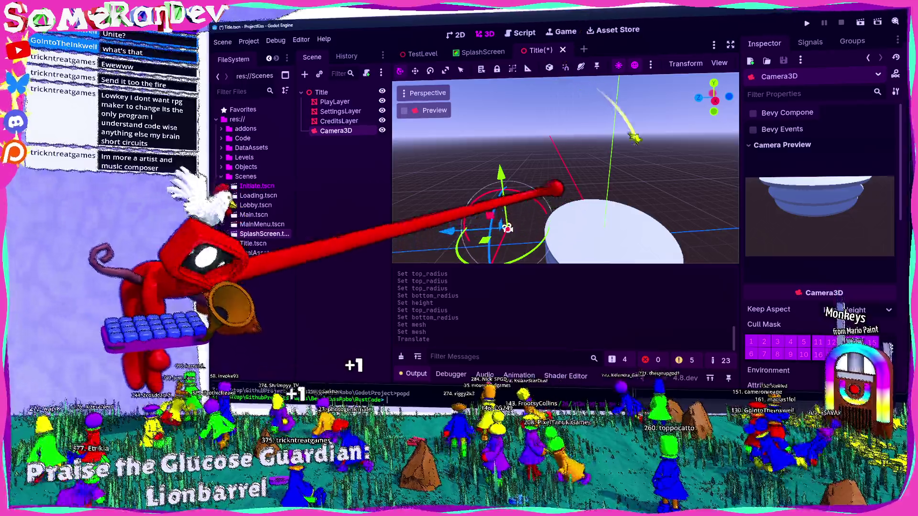
Tilt, shift and lower Camera3D and adjust its field of view so its preview frames the disc
{"action": "mouse_move", "coordinate": [533, 199]}
{"action": "left_mouse_down"}
{"action": "mouse_move", "coordinate": [528, 188]}
{"action": "mouse_move", "coordinate": [527, 205]}
{"action": "left_mouse_up"}
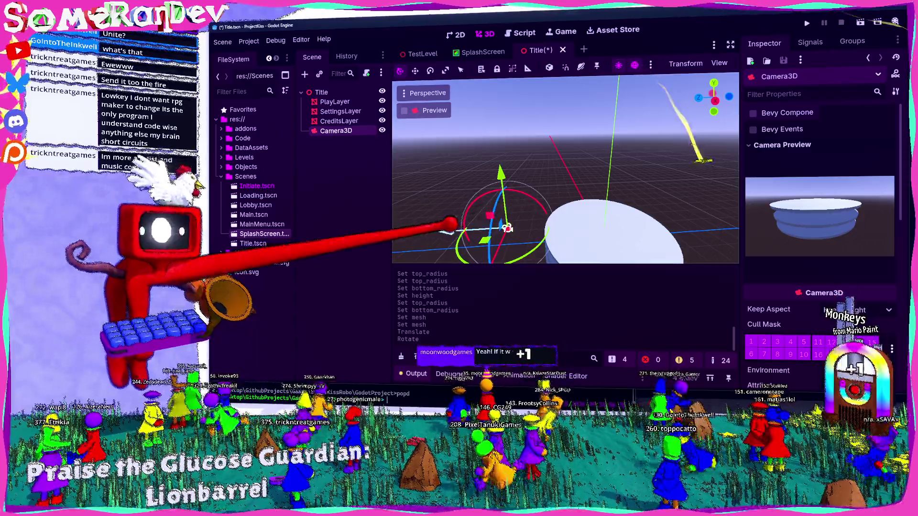
{"action": "mouse_move", "coordinate": [452, 223]}
{"action": "left_mouse_down"}
{"action": "mouse_move", "coordinate": [486, 219]}
{"action": "mouse_move", "coordinate": [473, 229]}
{"action": "left_mouse_up"}
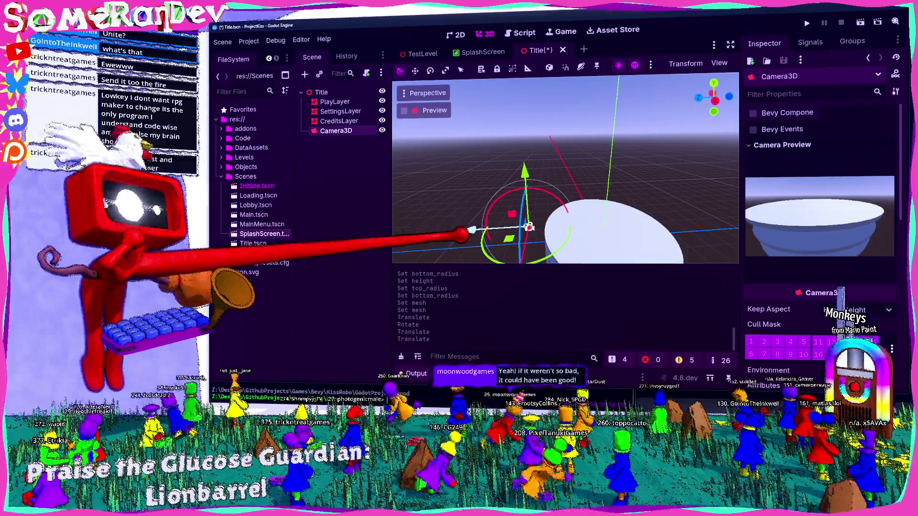
{"action": "mouse_move", "coordinate": [523, 171]}
{"action": "left_mouse_down"}
{"action": "mouse_move", "coordinate": [525, 188]}
{"action": "mouse_move", "coordinate": [528, 179]}
{"action": "left_mouse_up"}
{"action": "scroll", "coordinate": [565, 191], "scroll_direction": "down", "scroll_amount": 3}
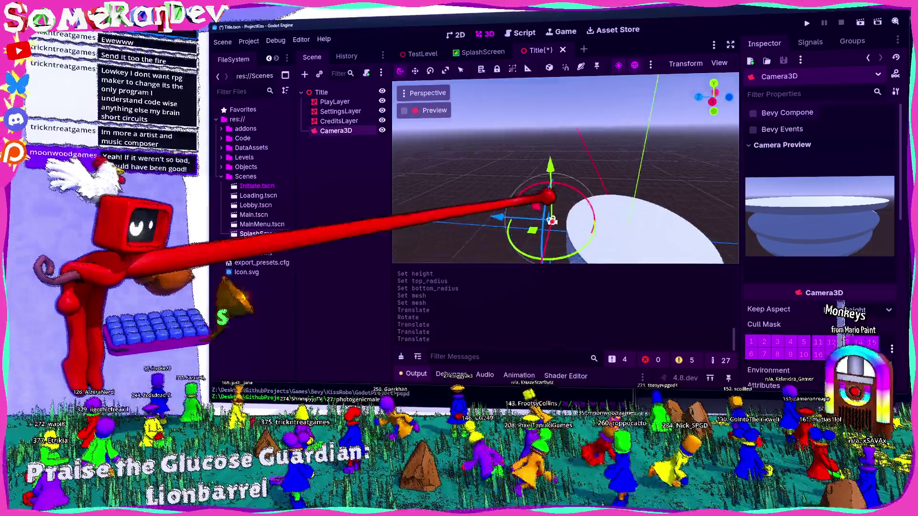
{"action": "scroll", "coordinate": [820, 215], "scroll_direction": "down", "scroll_amount": 5}
{"action": "scroll", "coordinate": [819, 215], "scroll_direction": "up", "scroll_amount": 4}
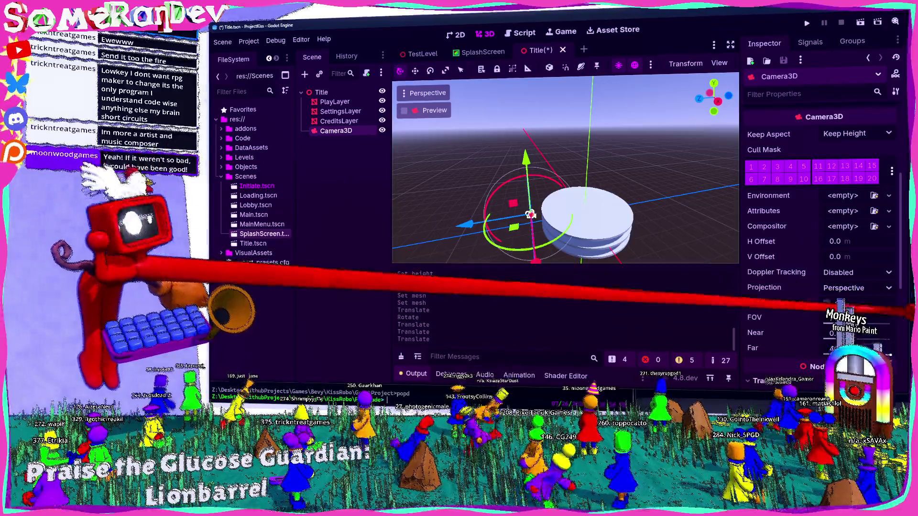
{"action": "left_click_drag", "start_coordinate": [846, 318], "coordinate": [860, 317]}
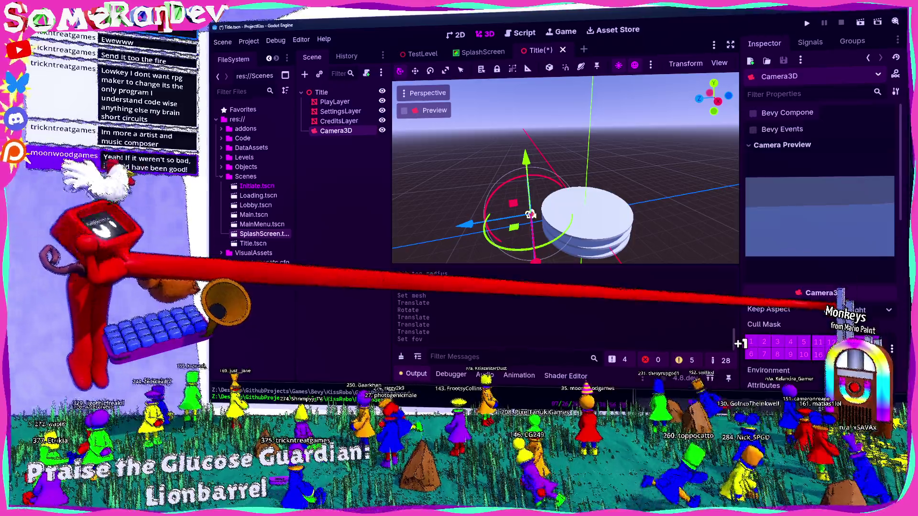
{"action": "left_click_drag", "start_coordinate": [530, 214], "coordinate": [444, 227]}
{"action": "left_click_drag", "start_coordinate": [507, 79], "coordinate": [574, 153]}
{"action": "mouse_move", "coordinate": [479, 224]}
{"action": "left_mouse_down"}
{"action": "mouse_move", "coordinate": [470, 205]}
{"action": "mouse_move", "coordinate": [459, 210]}
{"action": "mouse_move", "coordinate": [523, 191]}
{"action": "left_mouse_up"}
Rotate Camera3D slightly and bring it about 10.9 m closer to the disc stack
{"action": "scroll", "coordinate": [528, 186], "scroll_direction": "up", "scroll_amount": 2}
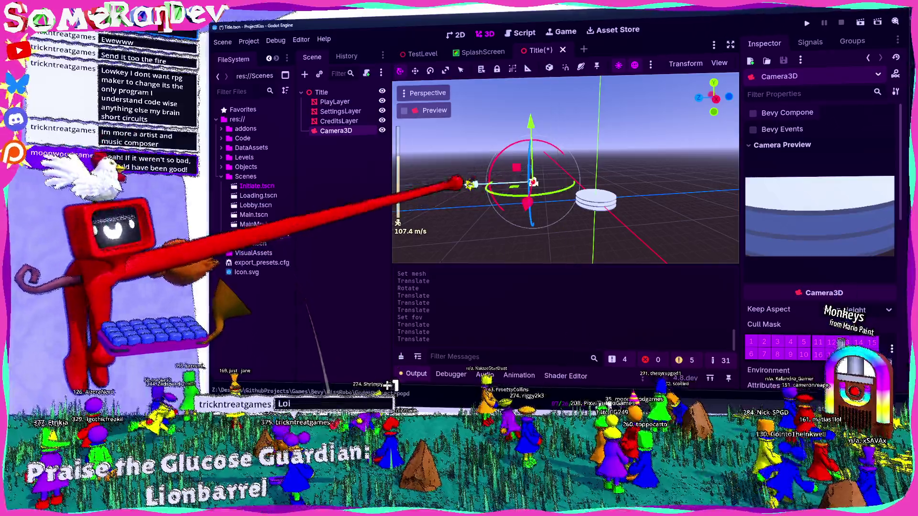
{"action": "mouse_move", "coordinate": [469, 184]}
{"action": "left_mouse_down"}
{"action": "mouse_move", "coordinate": [498, 127]}
{"action": "mouse_move", "coordinate": [512, 133]}
{"action": "mouse_move", "coordinate": [504, 162]}
{"action": "mouse_move", "coordinate": [549, 153]}
{"action": "mouse_move", "coordinate": [507, 123]}
{"action": "mouse_move", "coordinate": [508, 138]}
{"action": "mouse_move", "coordinate": [498, 139]}
{"action": "mouse_move", "coordinate": [506, 122]}
{"action": "left_mouse_up"}
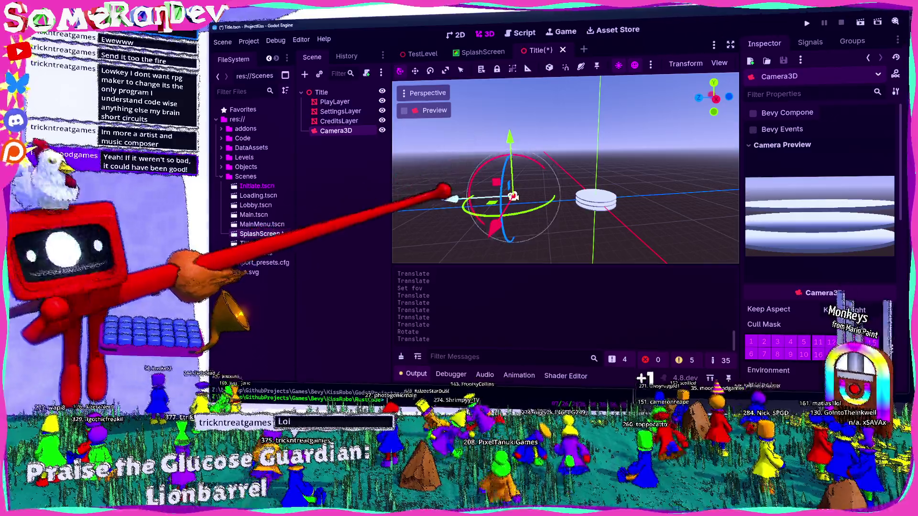
{"action": "left_click_drag", "start_coordinate": [450, 198], "coordinate": [460, 198]}
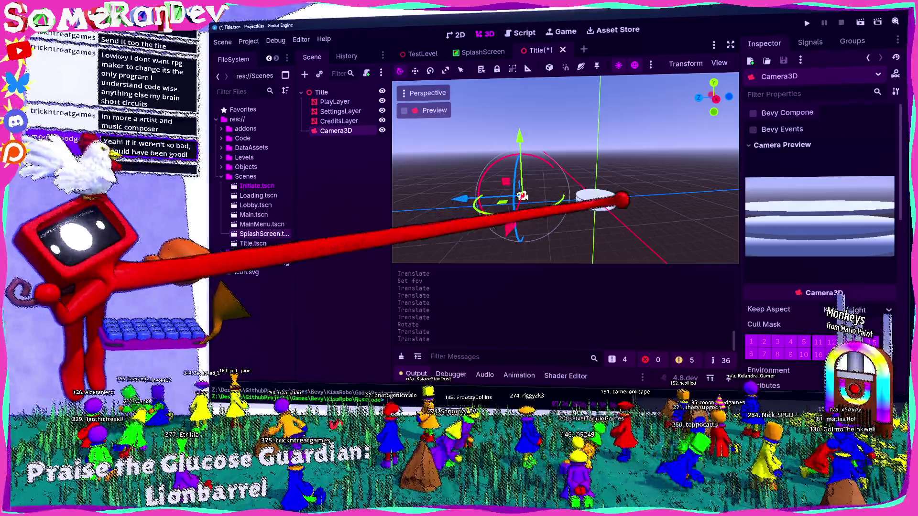
{"action": "key", "text": "w"}
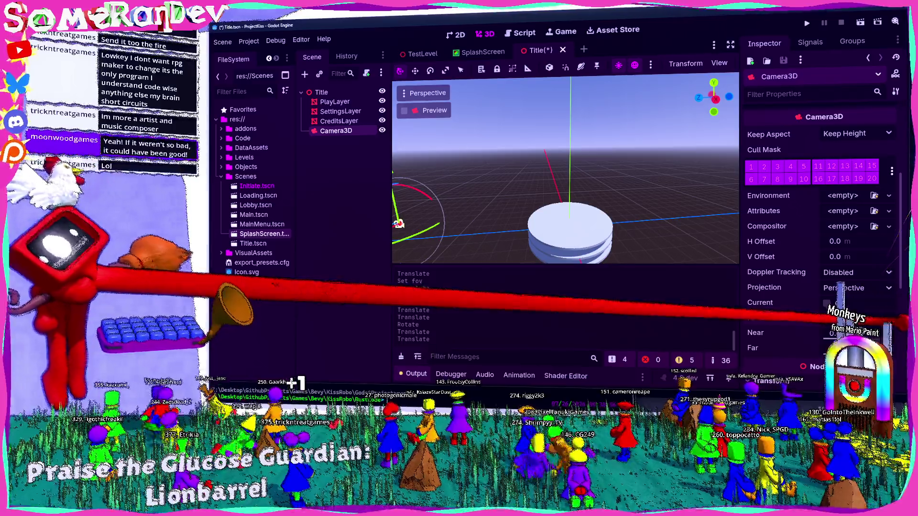
{"action": "scroll", "coordinate": [820, 215], "scroll_direction": "up", "scroll_amount": 4}
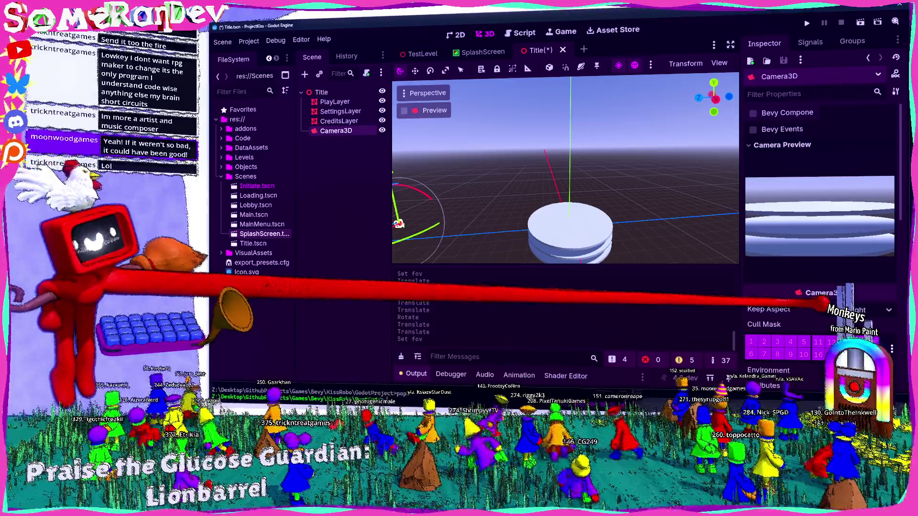
{"action": "scroll", "coordinate": [550, 195], "scroll_direction": "down", "scroll_amount": 2}
{"action": "left_click_drag", "start_coordinate": [476, 127], "coordinate": [481, 136]}
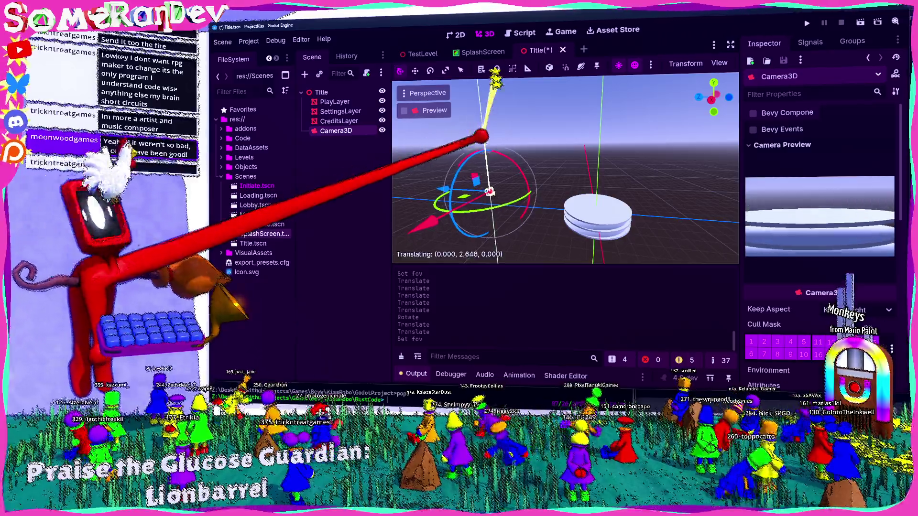
{"action": "left_click_drag", "start_coordinate": [489, 191], "coordinate": [490, 192]}
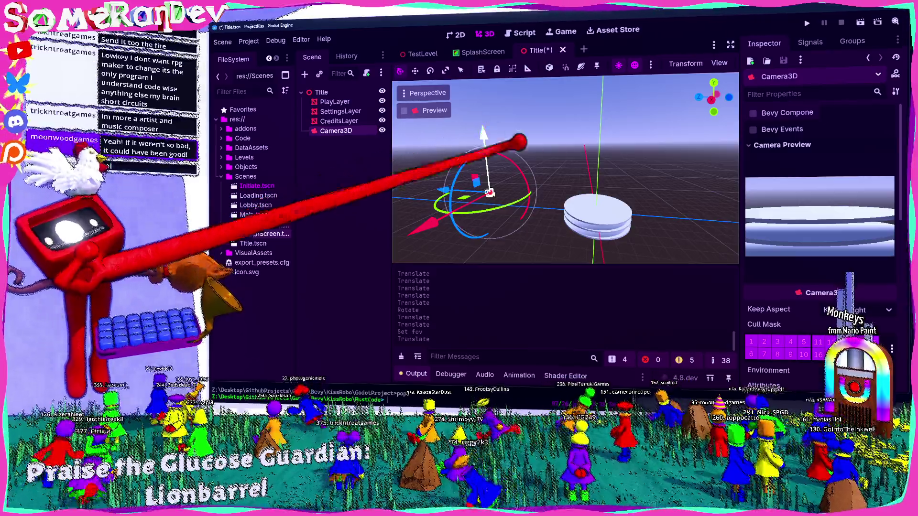
Set PlayLayer's cylinder Top and Bottom Radius to 30 m and save the scene
{"action": "left_click", "coordinate": [598, 215]}
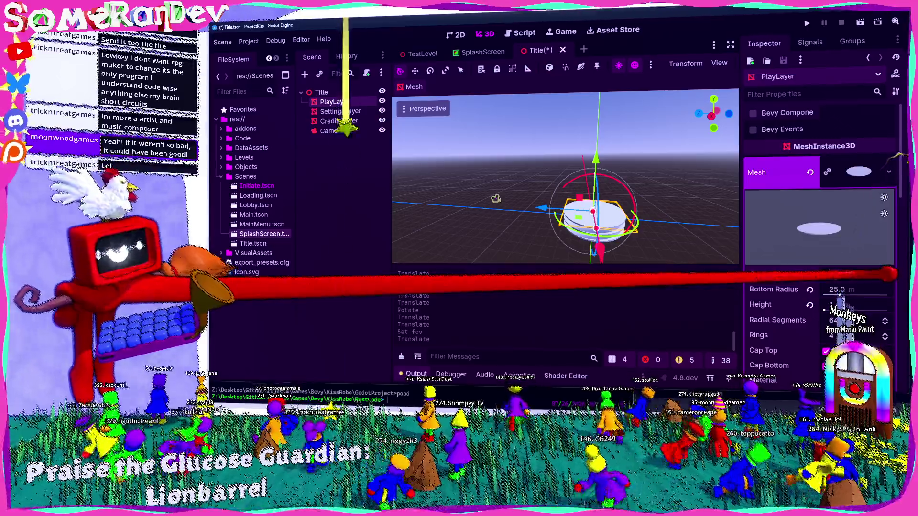
{"action": "key", "text": "Tab"}
{"action": "key", "text": "Return"}
{"action": "key", "text": "ctrl+s"}
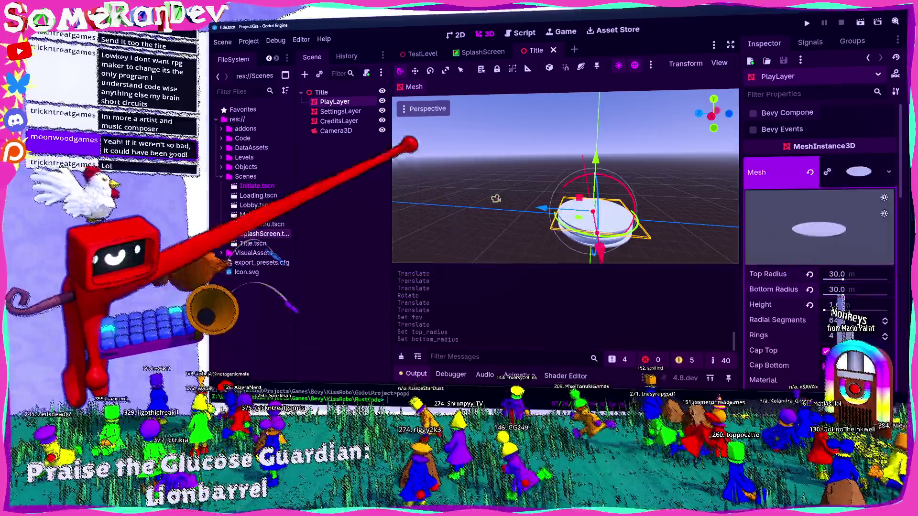
Add a DirectionalLight3D child node under the Title root
{"action": "left_click", "coordinate": [490, 192]}
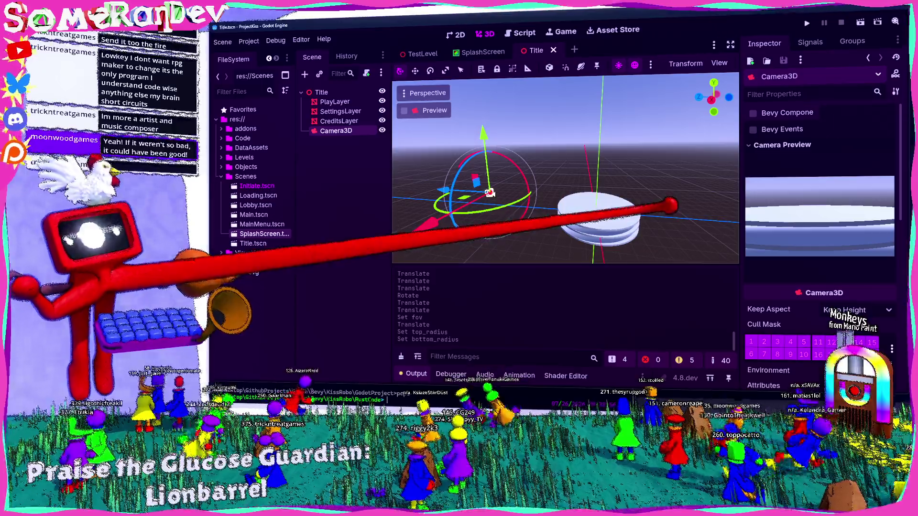
{"action": "left_click", "coordinate": [320, 92]}
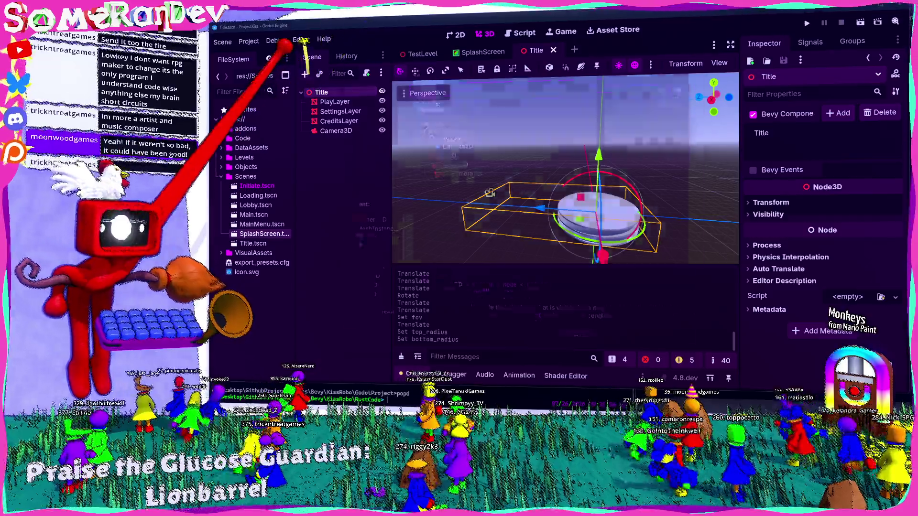
{"action": "left_click", "coordinate": [304, 74]}
{"action": "type", "text": "directional"}
{"action": "key", "text": "Return"}
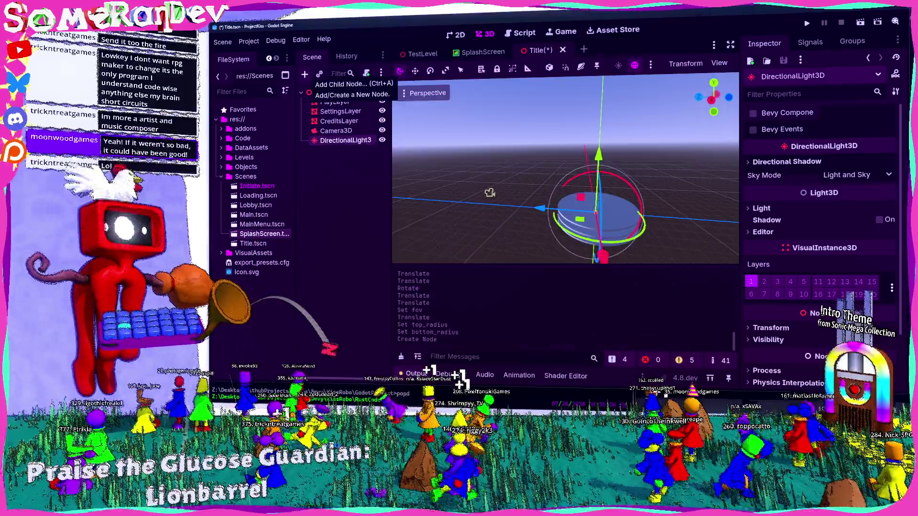
Raise the DirectionalLight3D above the disc stack
{"action": "left_click_drag", "start_coordinate": [493, 189], "coordinate": [545, 195]}
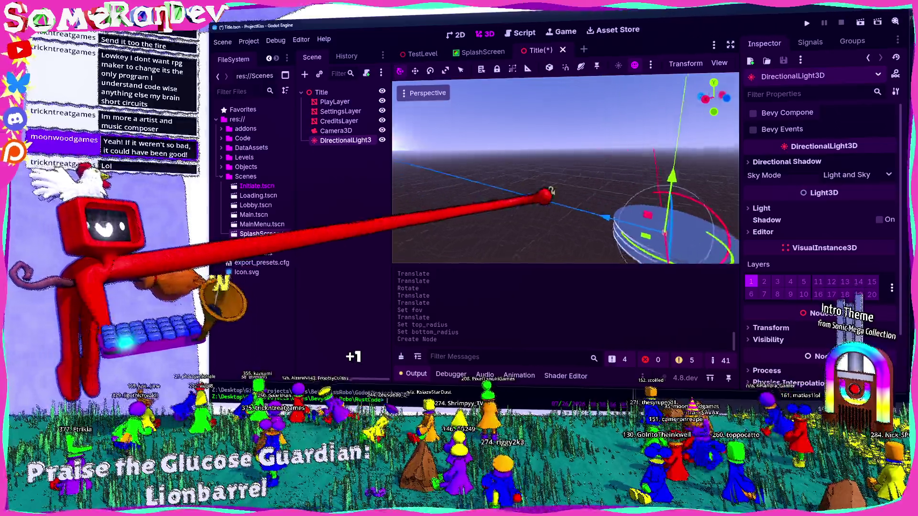
{"action": "key", "text": "f"}
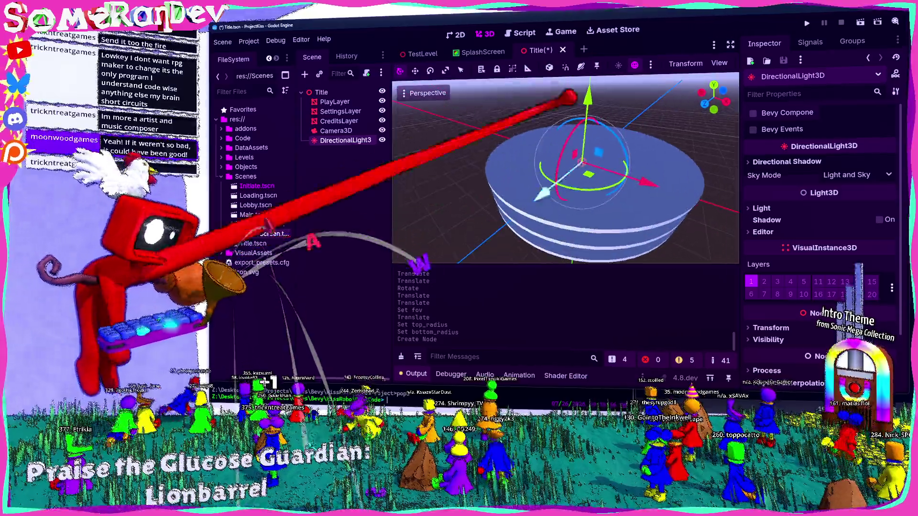
{"action": "left_click_drag", "start_coordinate": [569, 97], "coordinate": [588, 92]}
{"action": "key", "text": "f"}
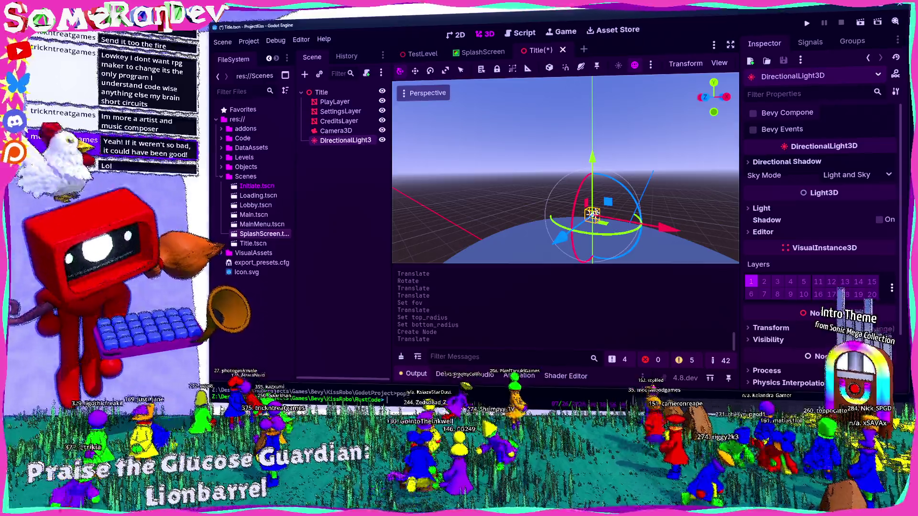
Switch to the TwitchSRD2026 project window and begin editing a song's Volume
{"action": "key", "text": "alt+Tab"}
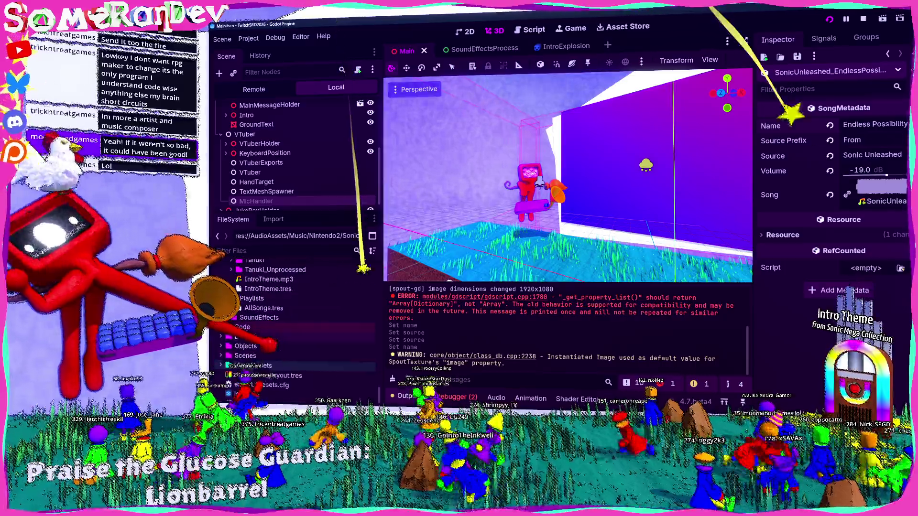
{"action": "scroll", "coordinate": [306, 325], "scroll_direction": "down", "scroll_amount": 10}
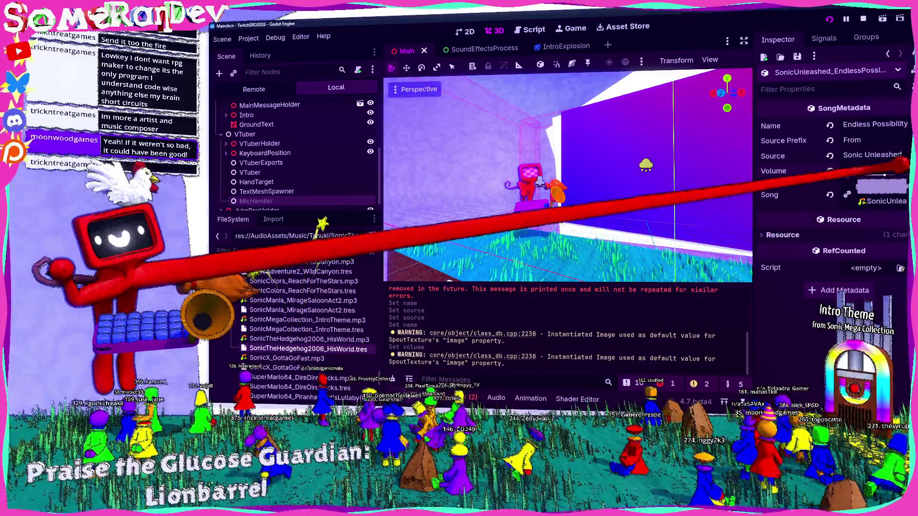
{"action": "left_click", "coordinate": [863, 170]}
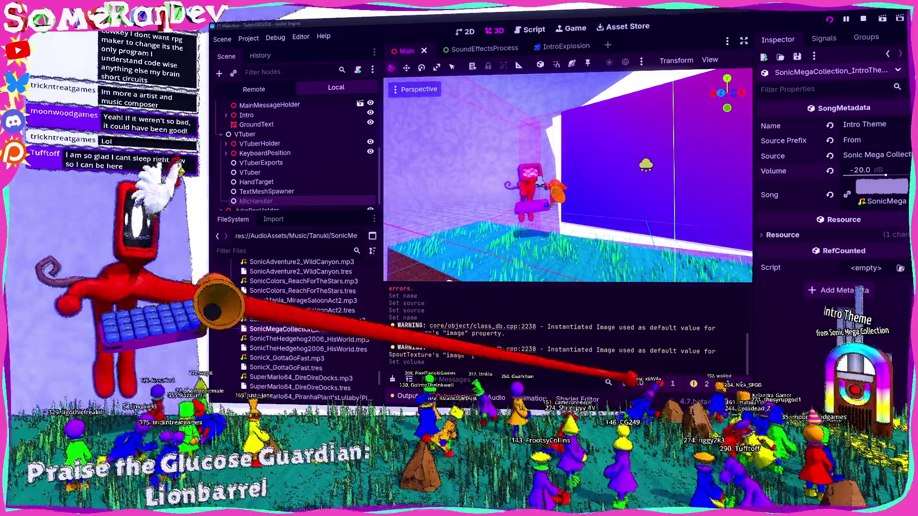
{"action": "scroll", "coordinate": [306, 330], "scroll_direction": "down", "scroll_amount": 5}
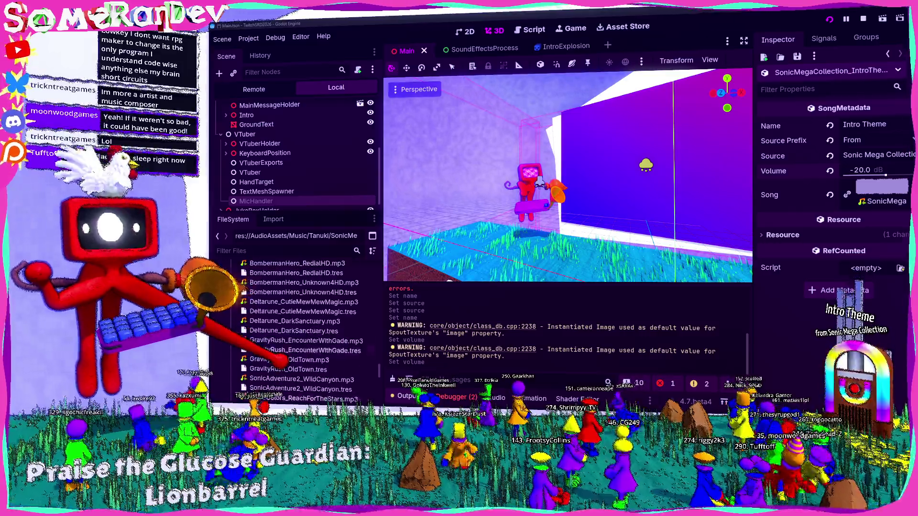
{"action": "scroll", "coordinate": [306, 330], "scroll_direction": "up", "scroll_amount": 3}
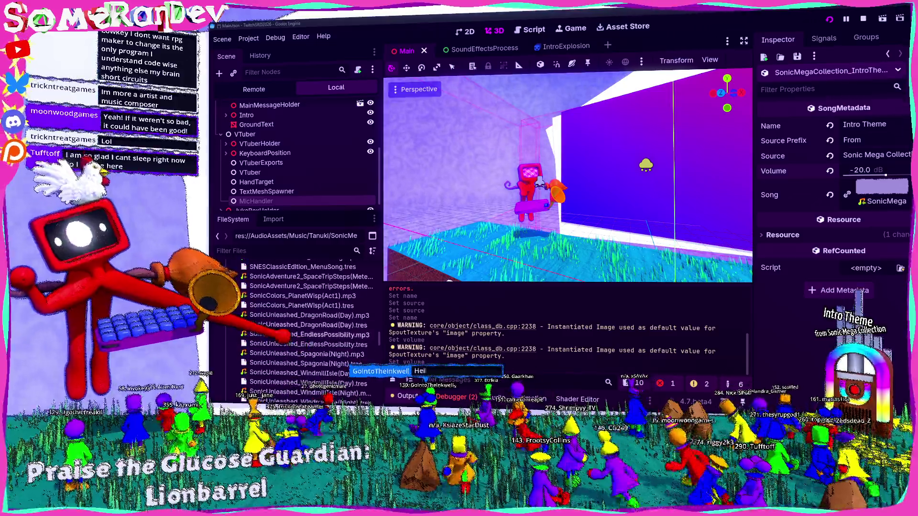
Set SonicUnleashed_EndlessPossibility.tres Volume to -18 dB, then load GravityRush_OldTown.tres
{"action": "left_click", "coordinate": [308, 344]}
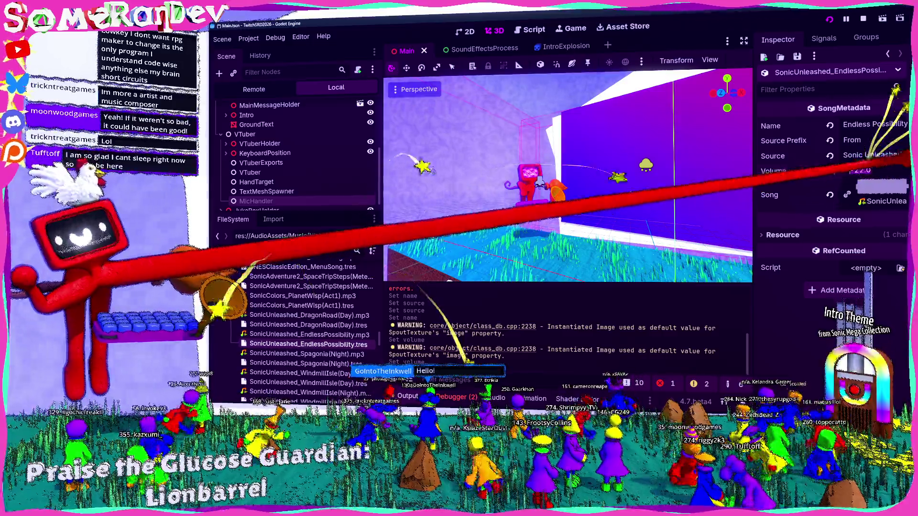
{"action": "left_click_drag", "start_coordinate": [861, 170], "coordinate": [879, 170]}
{"action": "scroll", "coordinate": [306, 330], "scroll_direction": "down", "scroll_amount": 10}
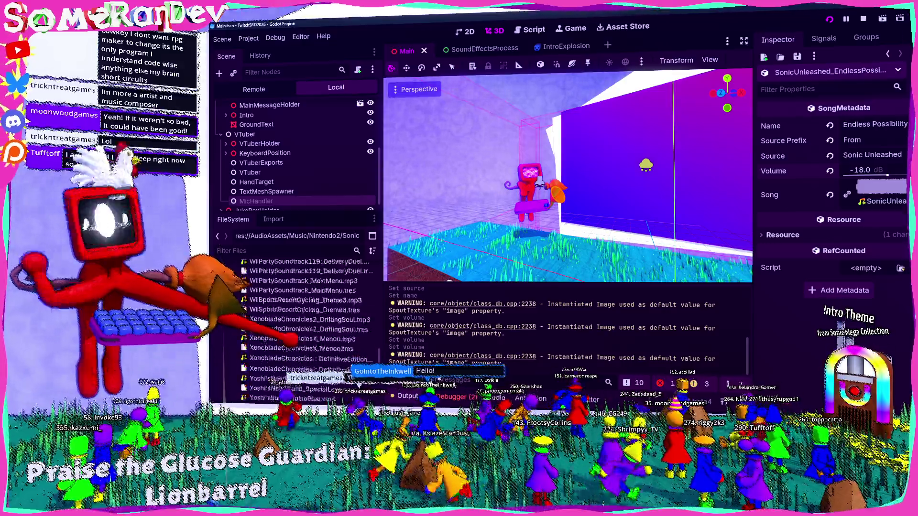
{"action": "scroll", "coordinate": [296, 329], "scroll_direction": "down", "scroll_amount": 5}
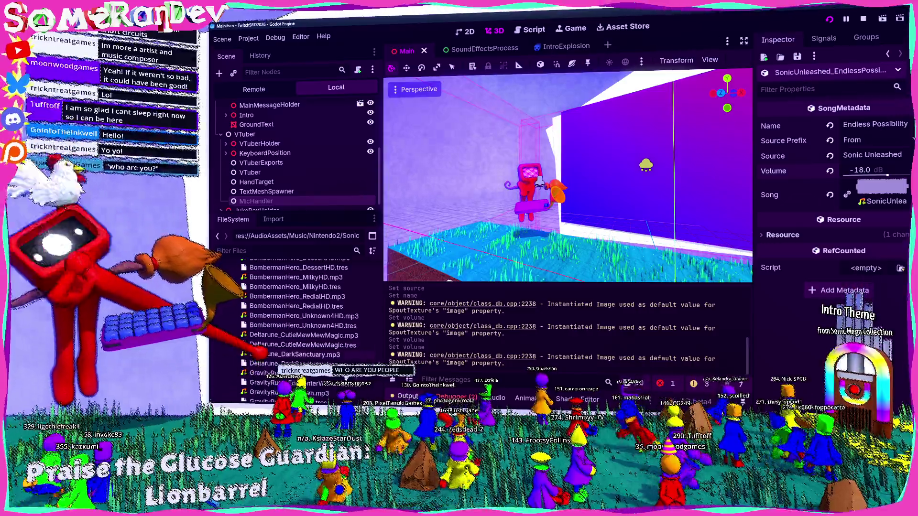
{"action": "scroll", "coordinate": [306, 325], "scroll_direction": "down", "scroll_amount": 3}
{"action": "left_click", "coordinate": [289, 352]}
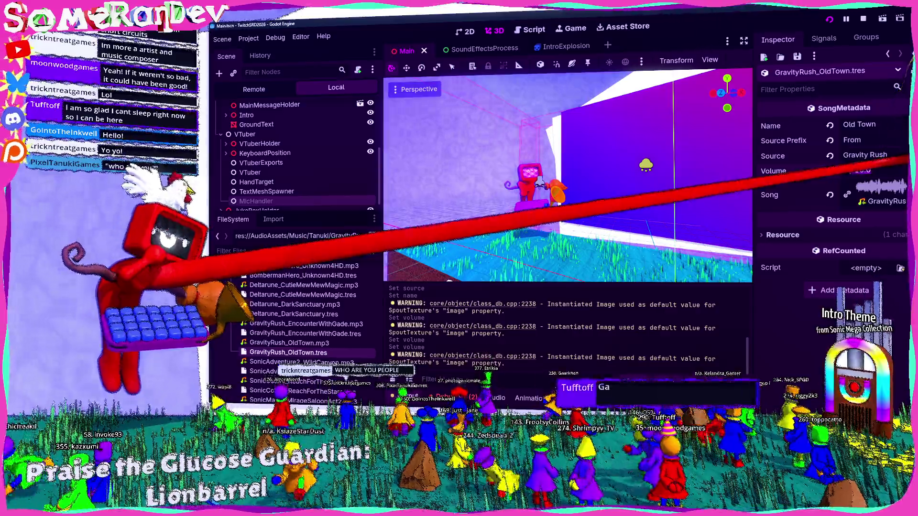
Set the Old Town song's Volume to -19 dB and save
{"action": "left_click_drag", "start_coordinate": [888, 175], "coordinate": [887, 175]}
{"action": "left_click", "coordinate": [860, 171]}
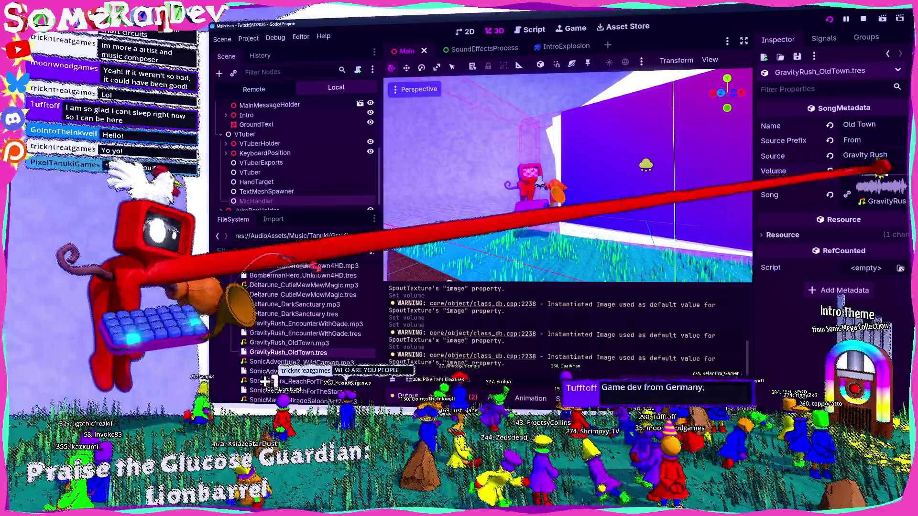
{"action": "key", "text": "ctrl+s"}
{"action": "scroll", "coordinate": [297, 325], "scroll_direction": "down", "scroll_amount": 5}
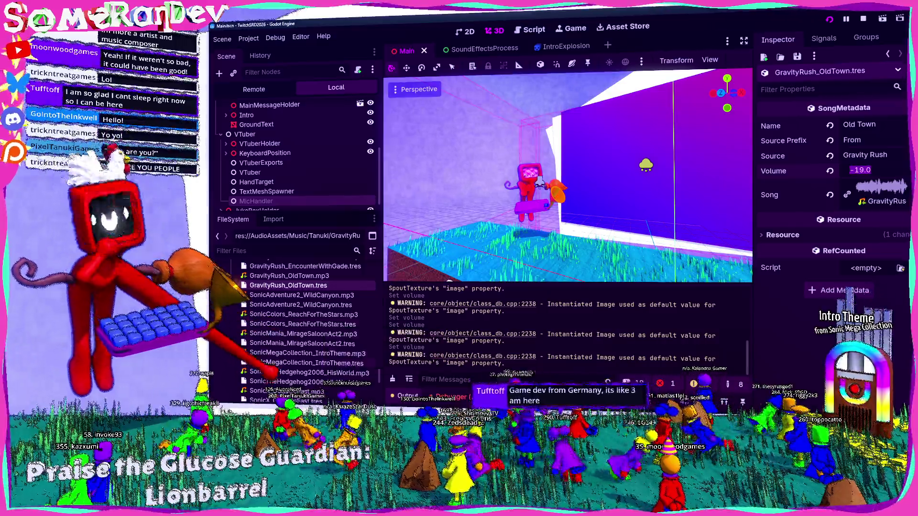
{"action": "scroll", "coordinate": [344, 361], "scroll_direction": "down", "scroll_amount": 10}
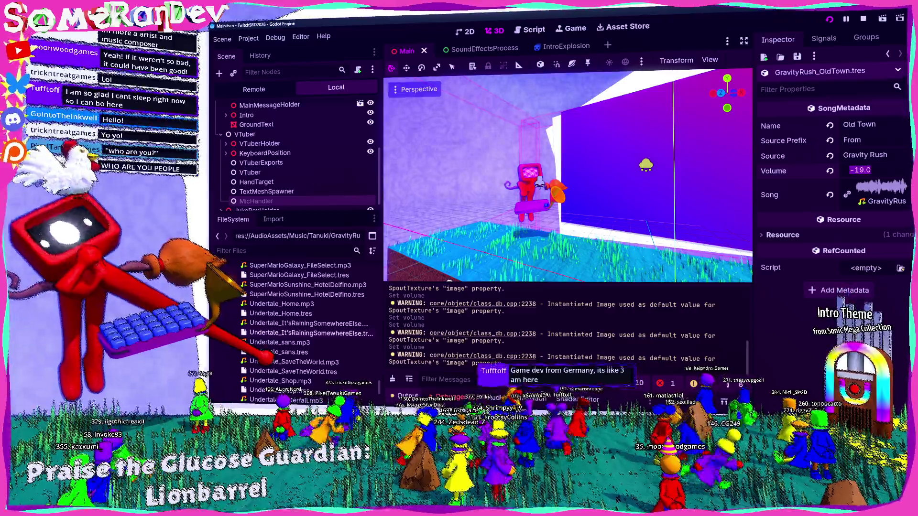
{"action": "scroll", "coordinate": [299, 356], "scroll_direction": "down", "scroll_amount": 4}
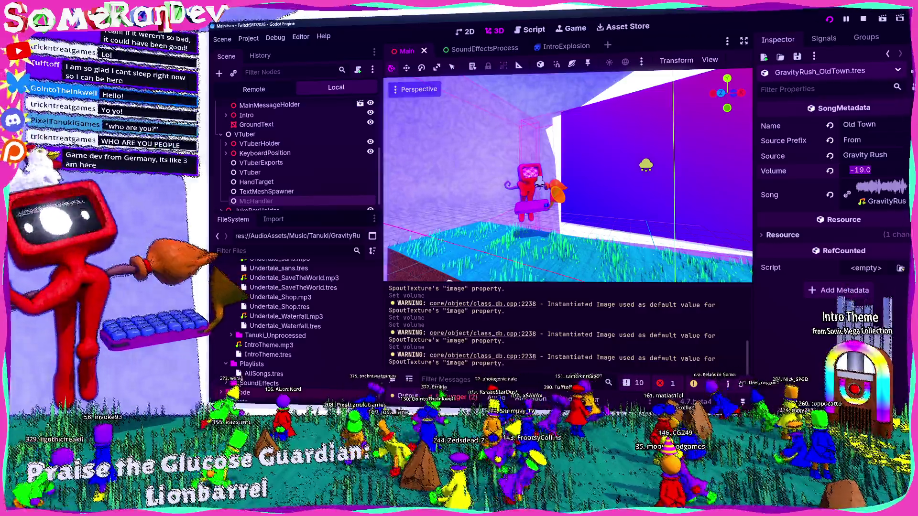
Set the Undertale Shop song's Volume to -19 dB
{"action": "left_click", "coordinate": [285, 326]}
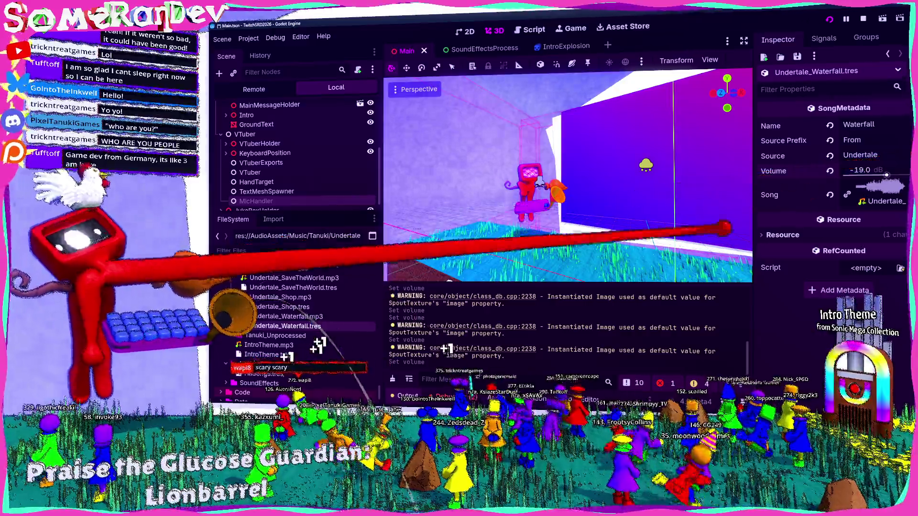
{"action": "left_click", "coordinate": [280, 307]}
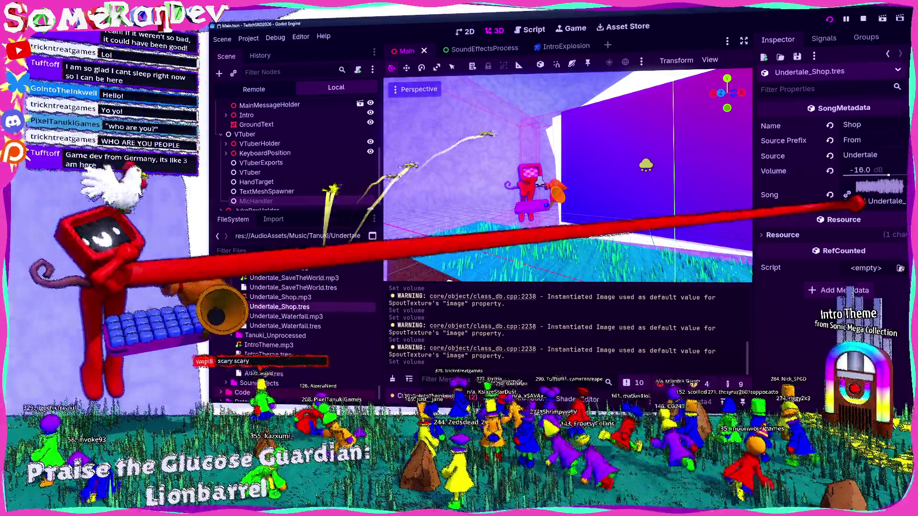
{"action": "type", "text": "-19"}
{"action": "key", "text": "Return"}
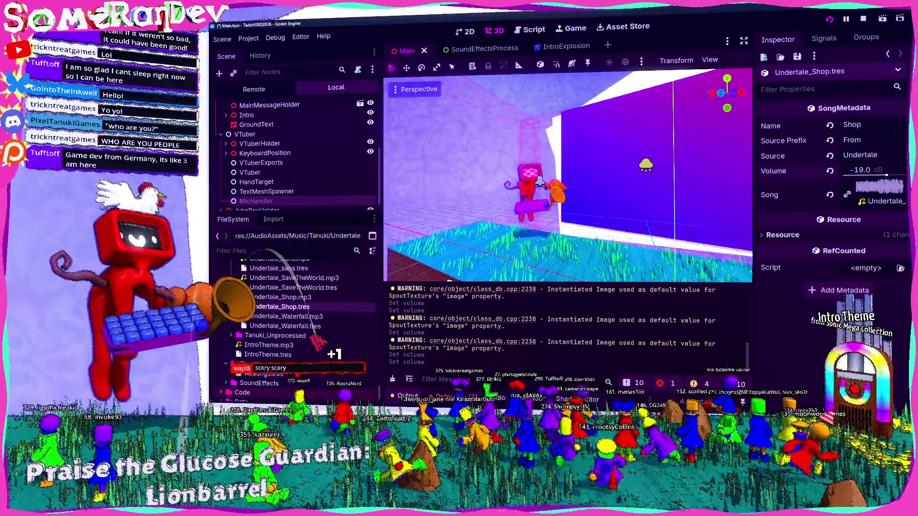
Check Save The World and Undertale_sans.tres, both at -19.0 dB Volume
{"action": "left_click", "coordinate": [292, 287]}
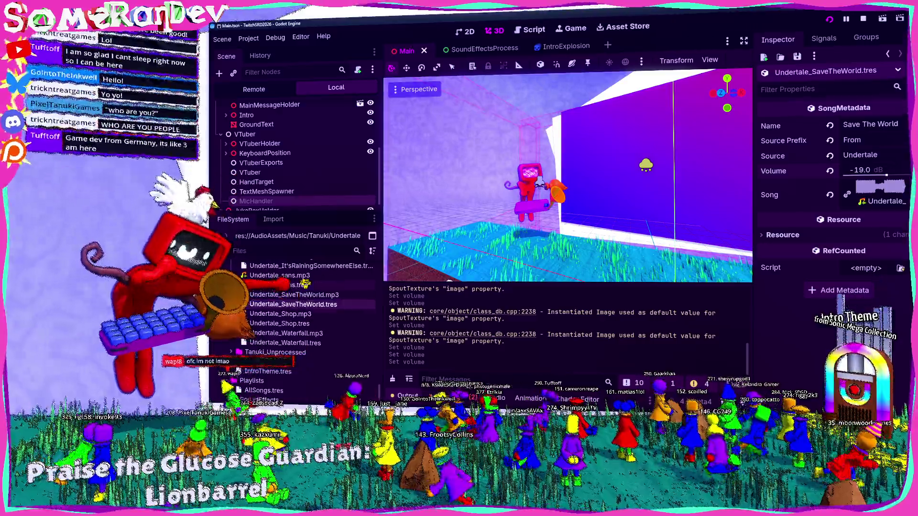
{"action": "left_click", "coordinate": [304, 285]}
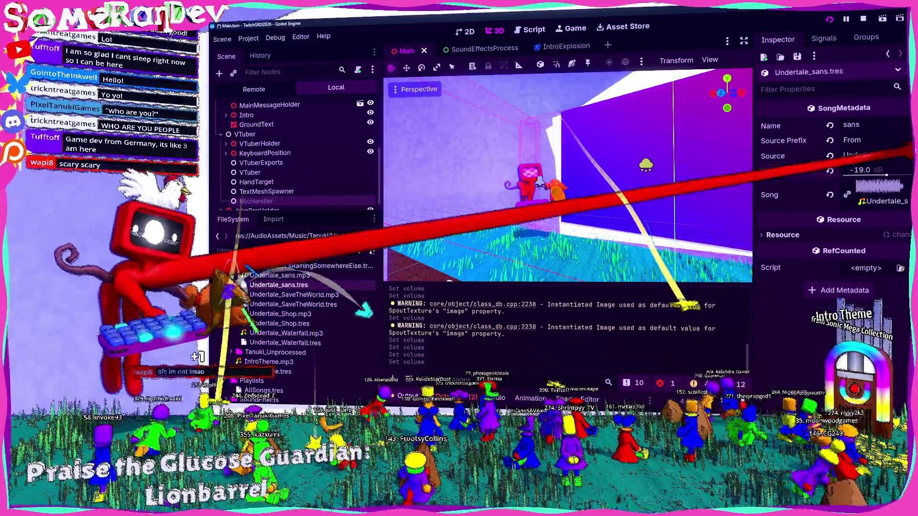
{"action": "scroll", "coordinate": [305, 311], "scroll_direction": "up", "scroll_amount": 3}
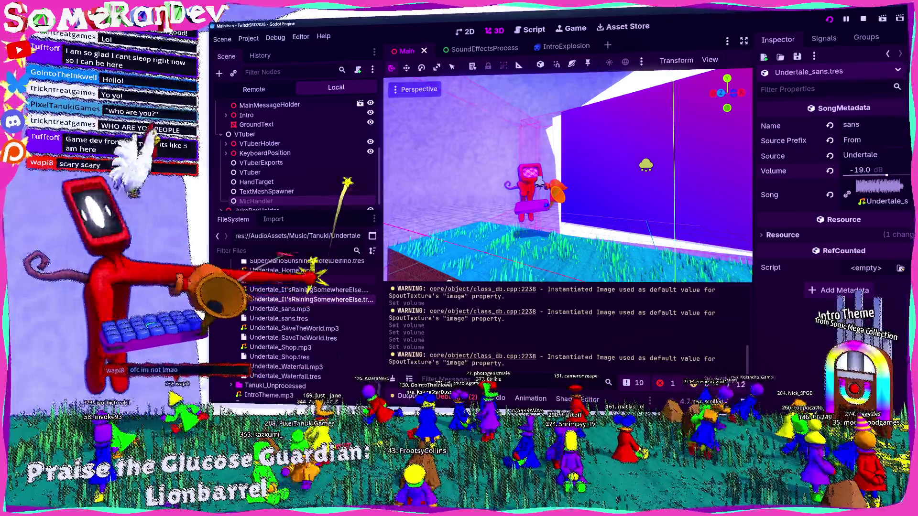
{"action": "scroll", "coordinate": [305, 296], "scroll_direction": "up", "scroll_amount": 2}
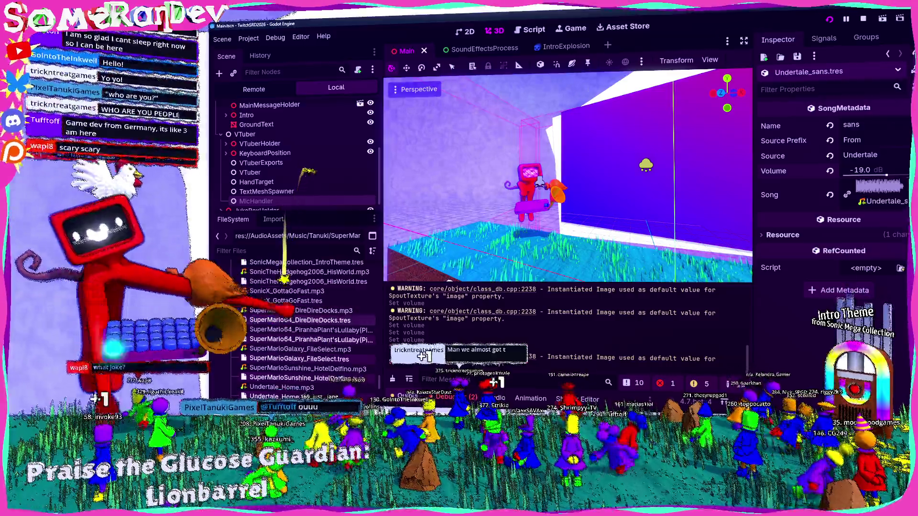
Review several song resources and lower Undertale Home's Volume to -19.0 dB
{"action": "left_click", "coordinate": [287, 301]}
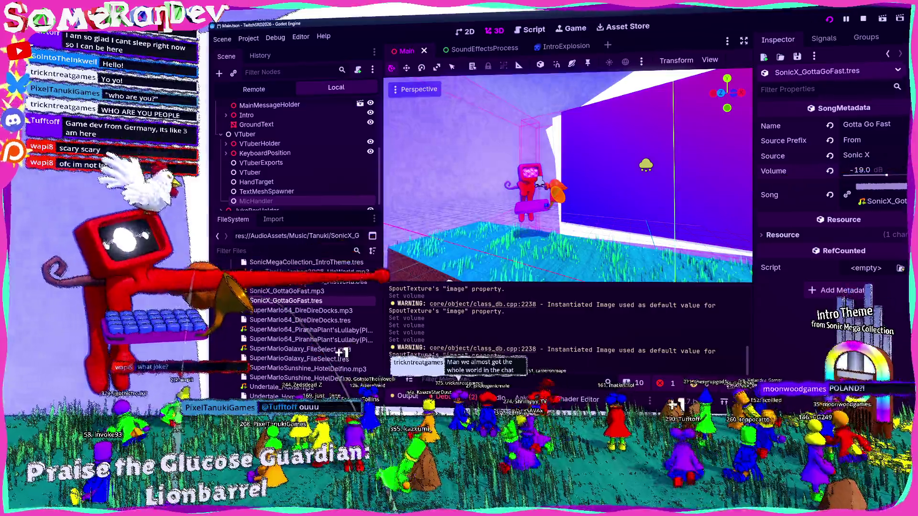
{"action": "left_click", "coordinate": [300, 320]}
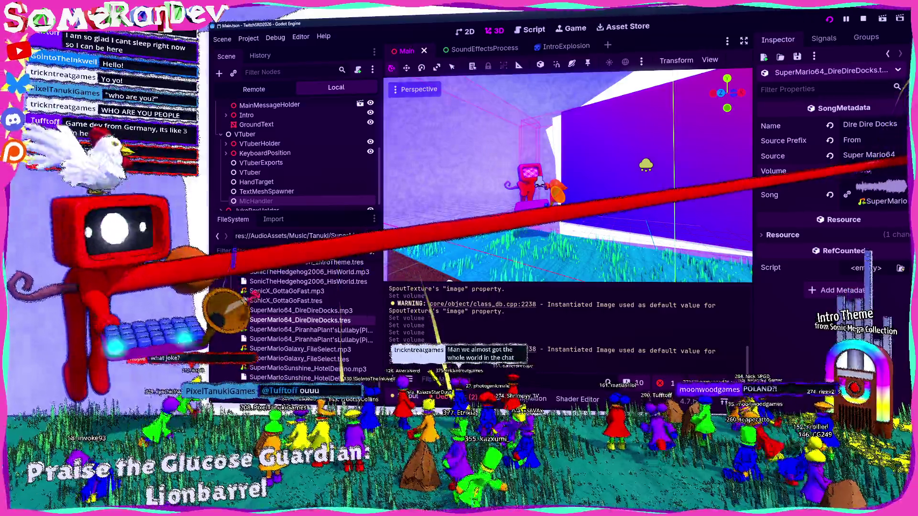
{"action": "double_click", "coordinate": [299, 340]}
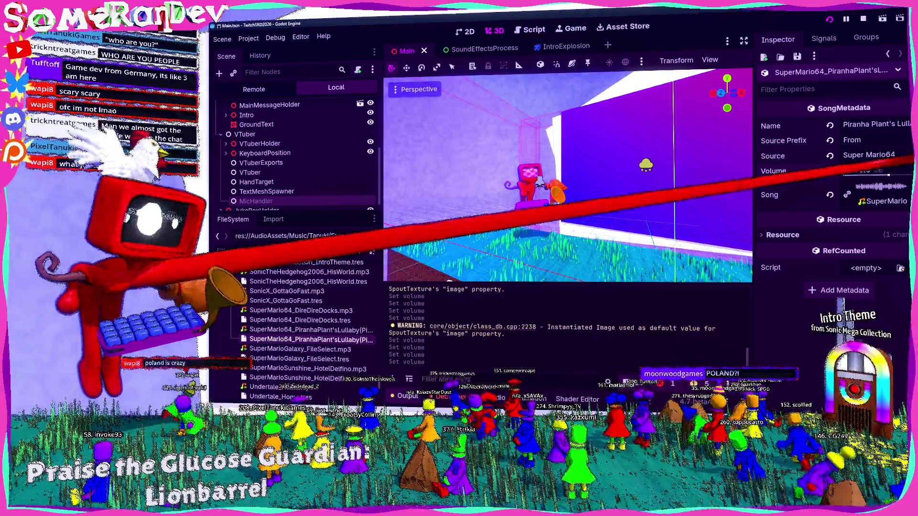
{"action": "double_click", "coordinate": [306, 359]}
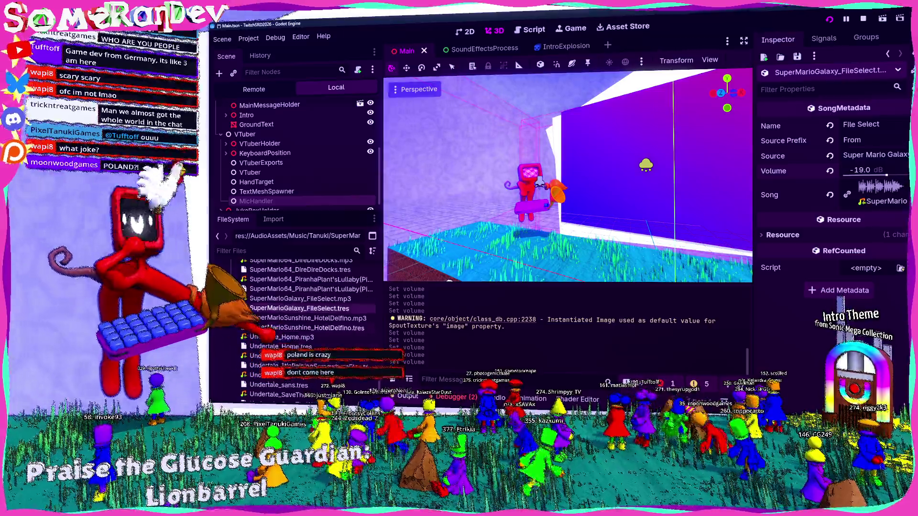
{"action": "left_click", "coordinate": [306, 328]}
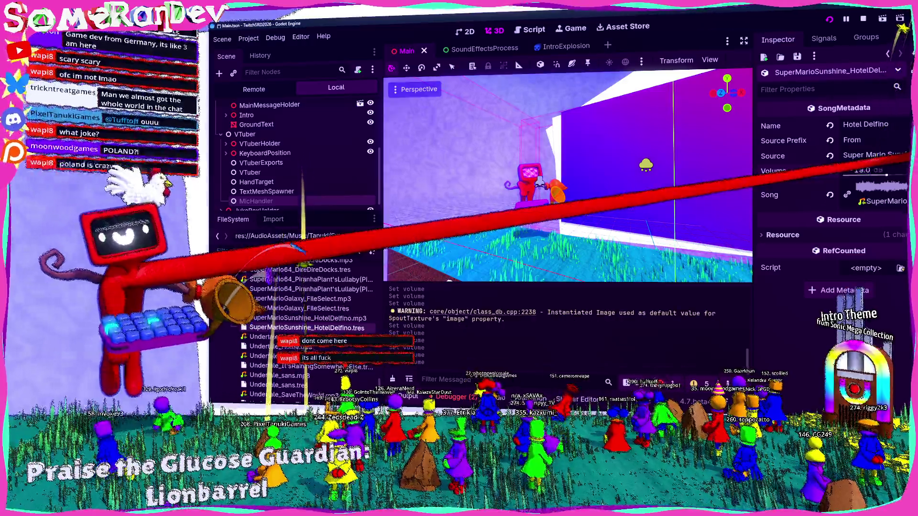
{"action": "left_click", "coordinate": [268, 346]}
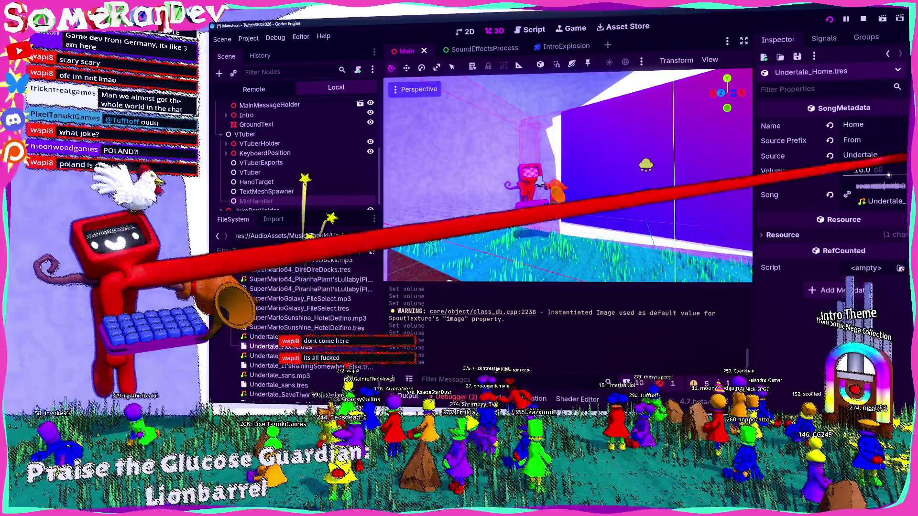
{"action": "left_click_drag", "start_coordinate": [888, 175], "coordinate": [886, 175]}
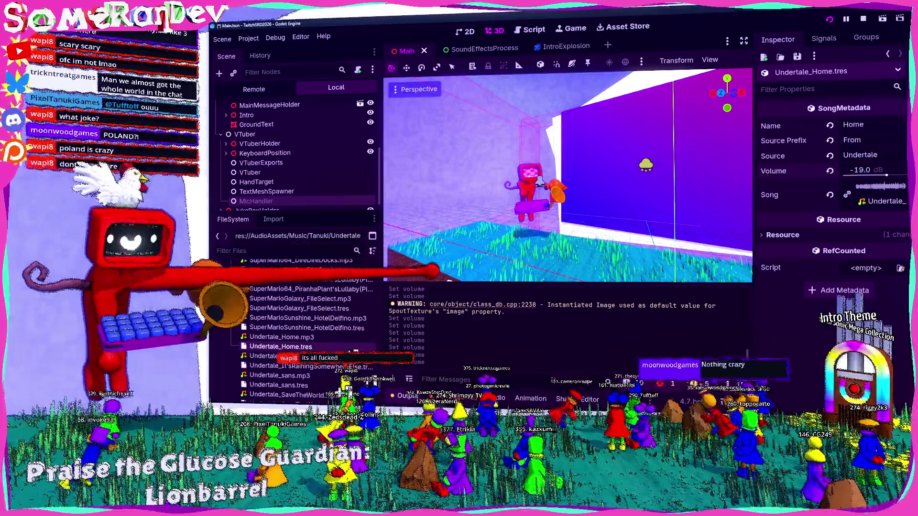
Lower Mirage Saloon Act2's Volume to -19.0 dB and save
{"action": "scroll", "coordinate": [306, 335], "scroll_direction": "down", "scroll_amount": 2}
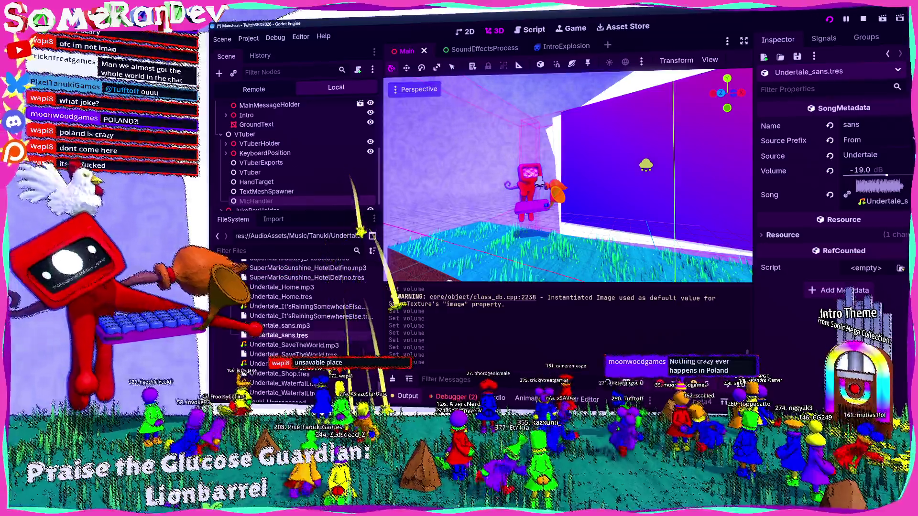
{"action": "left_click", "coordinate": [282, 335]}
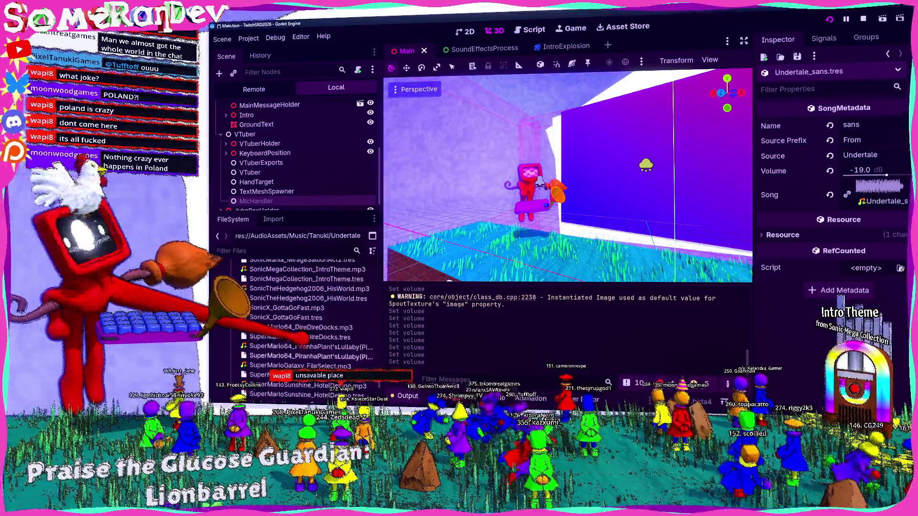
{"action": "left_click", "coordinate": [306, 312]}
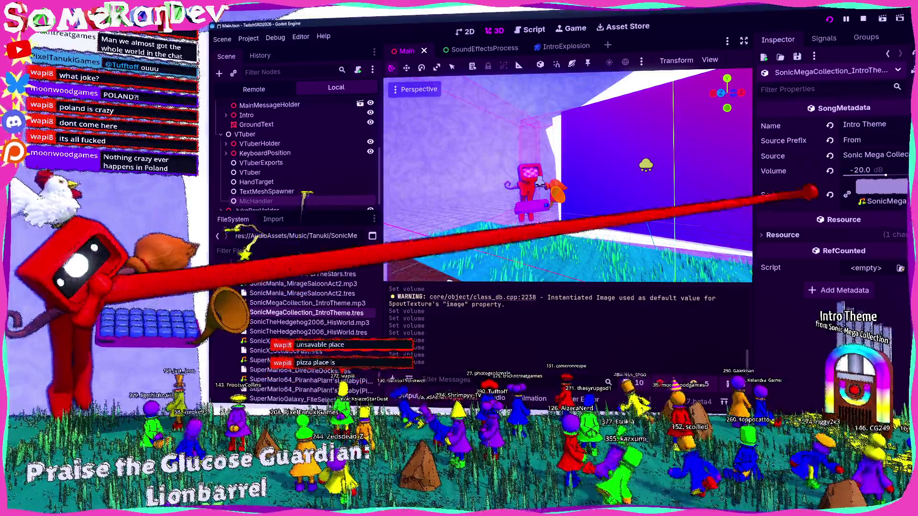
{"action": "left_click", "coordinate": [303, 293]}
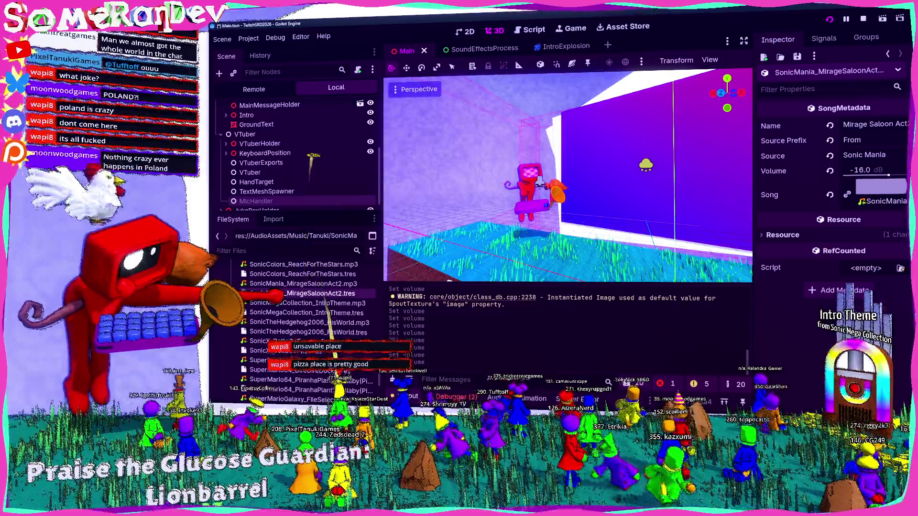
{"action": "left_click_drag", "start_coordinate": [865, 170], "coordinate": [858, 170]}
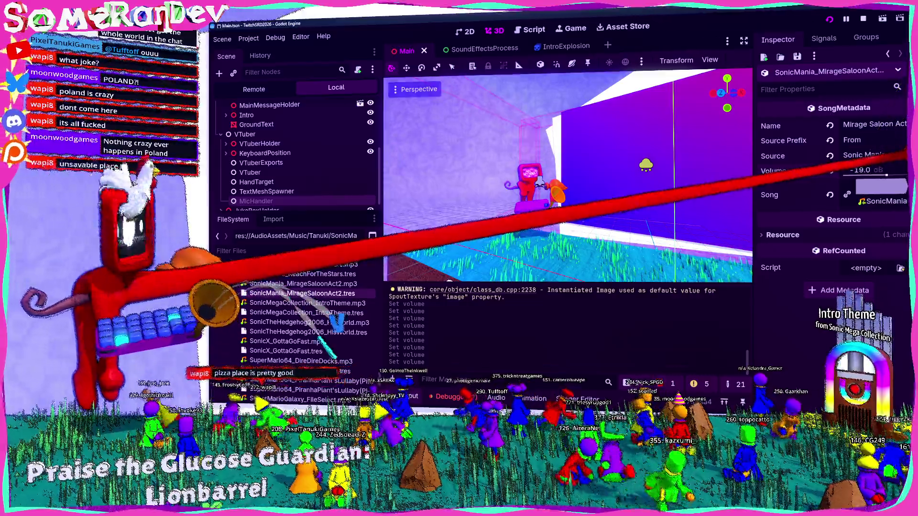
{"action": "left_click", "coordinate": [303, 274]}
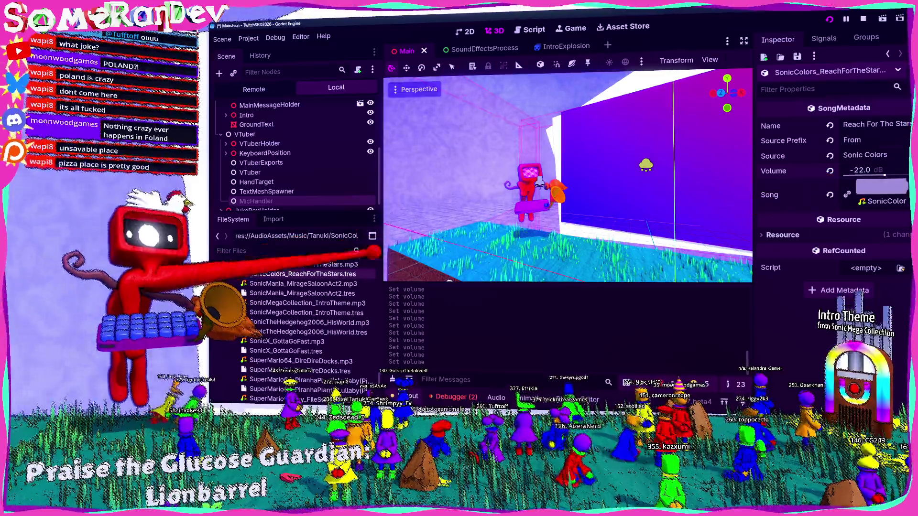
{"action": "left_click", "coordinate": [302, 293]}
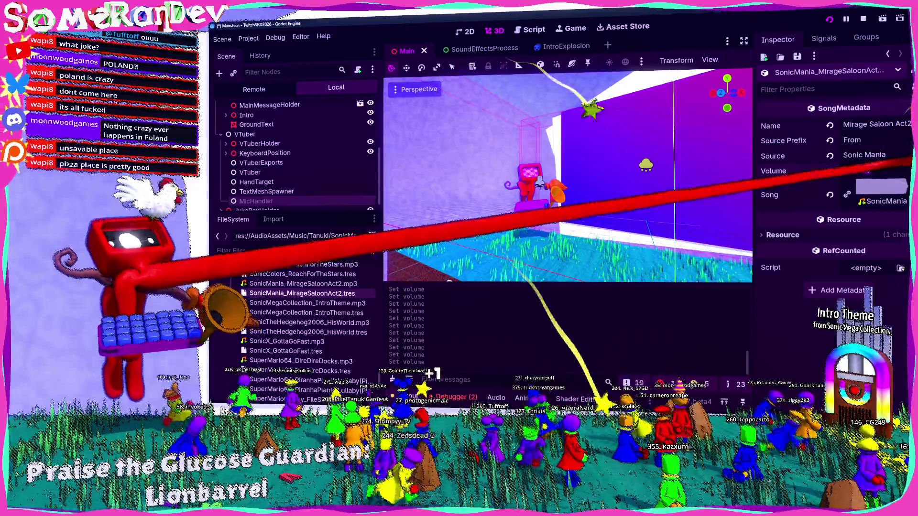
{"action": "key", "text": "ctrl+s"}
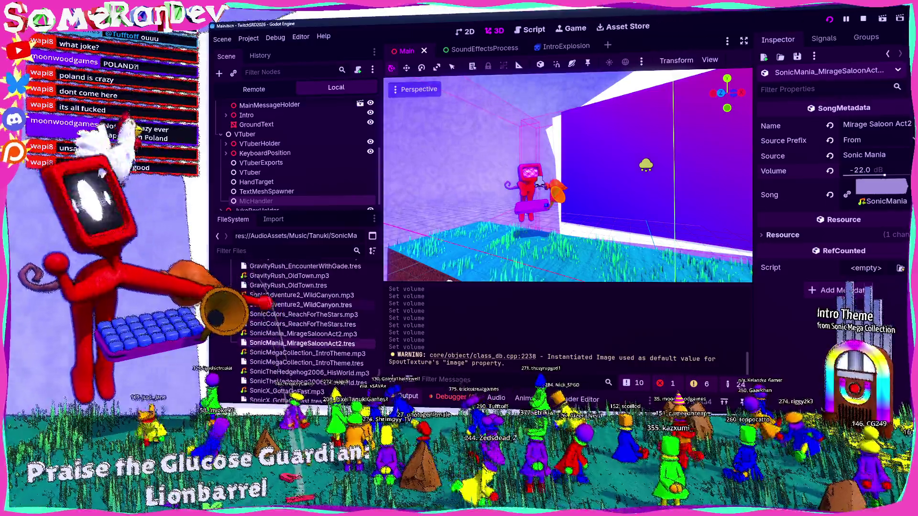
Set Wild Canyon's Volume to -22.0 dB, then review Old Town, Gade, Dark Sanctuary and Cutie Mew Mew songs
{"action": "left_click", "coordinate": [284, 305]}
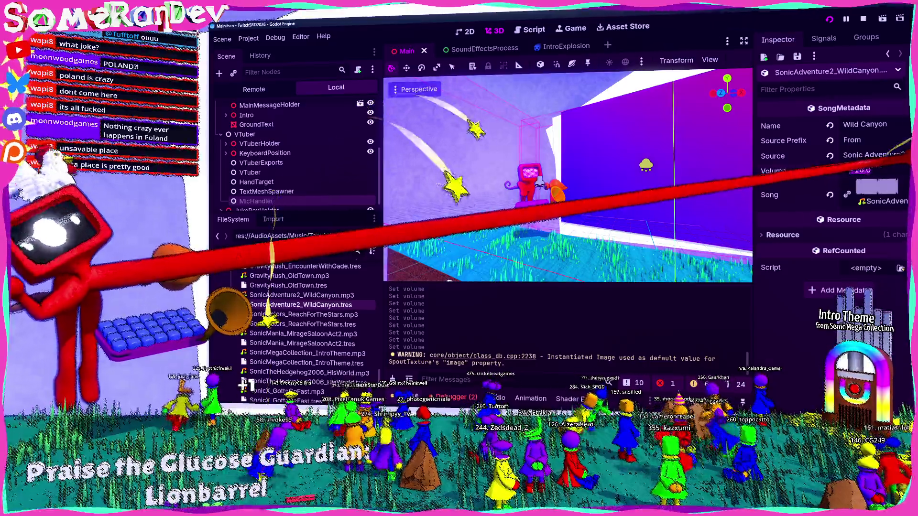
{"action": "type", "text": "-22"}
{"action": "key", "text": "Return"}
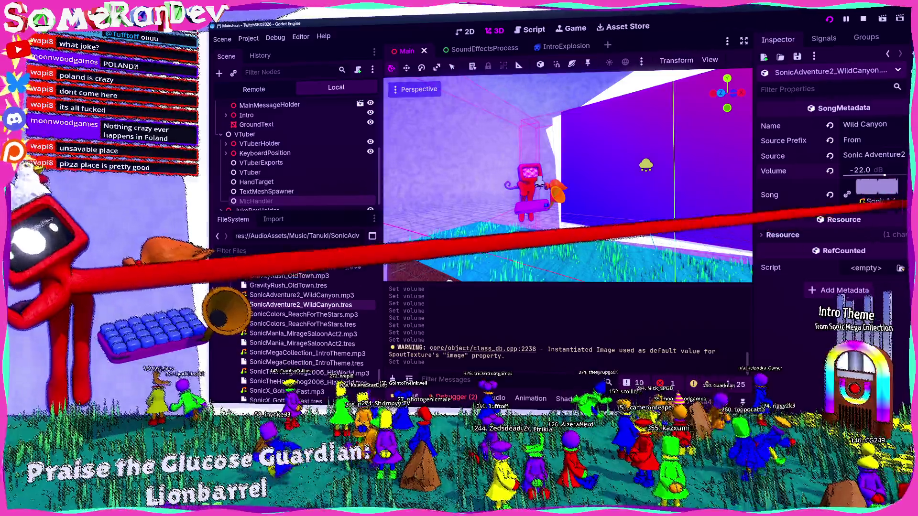
{"action": "scroll", "coordinate": [306, 335], "scroll_direction": "up", "scroll_amount": 1}
{"action": "left_click", "coordinate": [300, 302]}
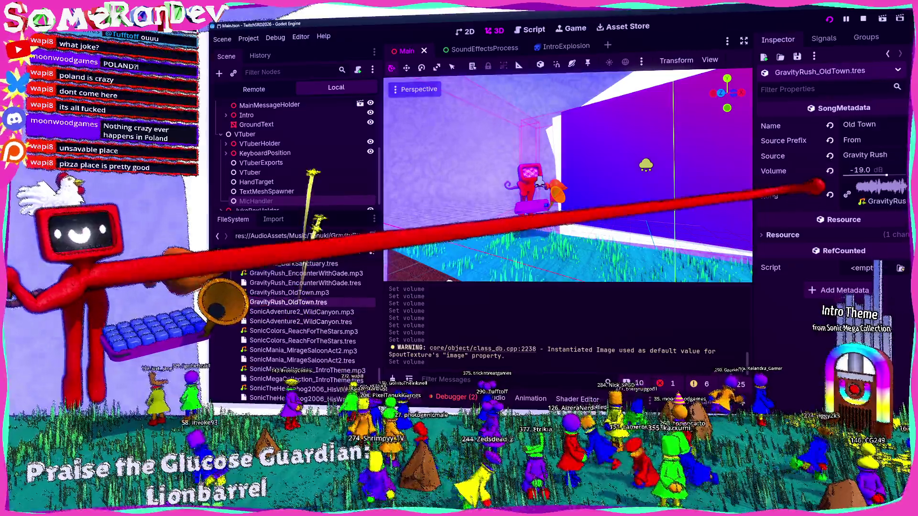
{"action": "scroll", "coordinate": [313, 279], "scroll_direction": "up", "scroll_amount": 3}
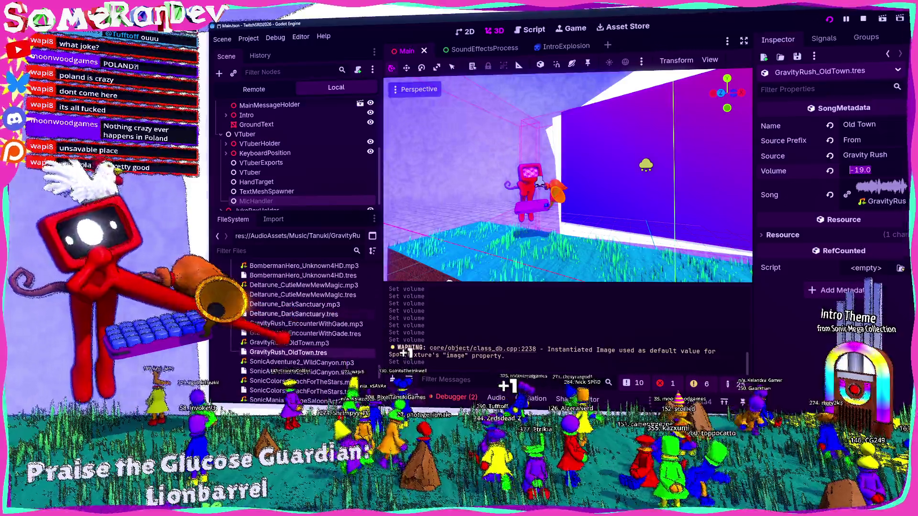
{"action": "left_click", "coordinate": [301, 334]}
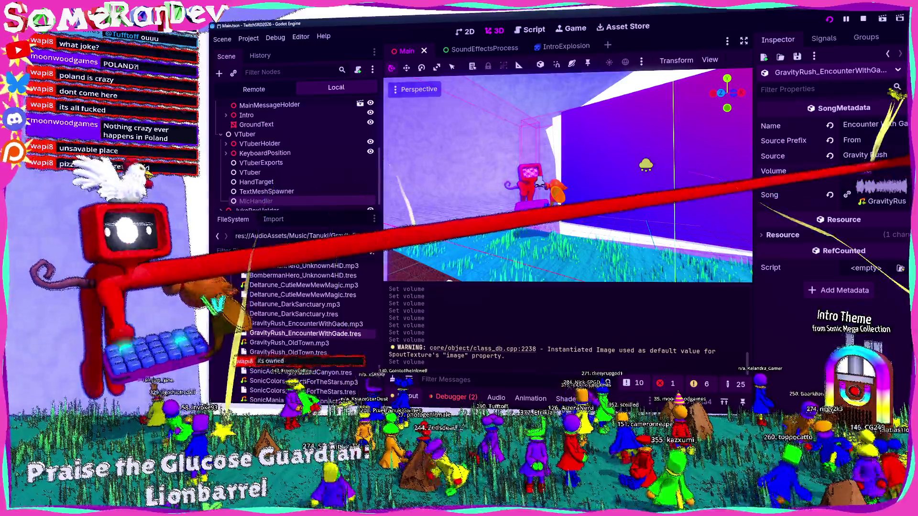
{"action": "left_click", "coordinate": [293, 314]}
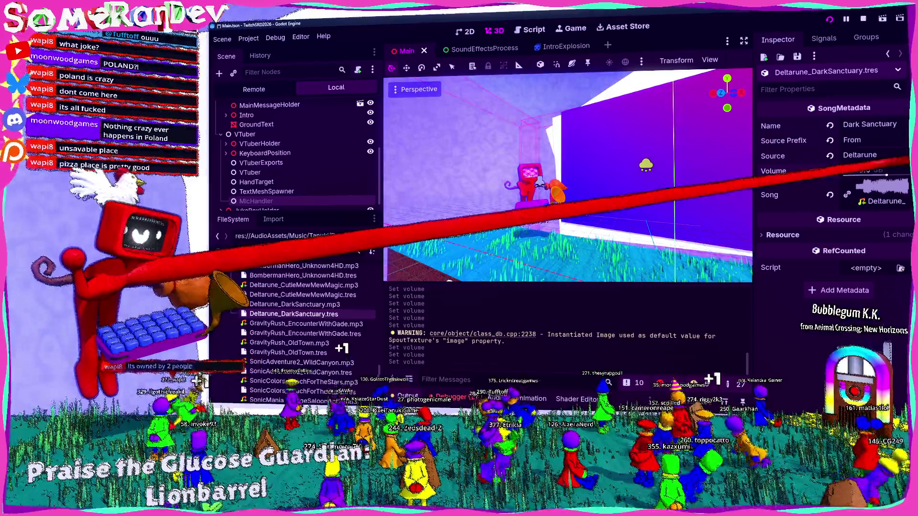
{"action": "left_click", "coordinate": [303, 295]}
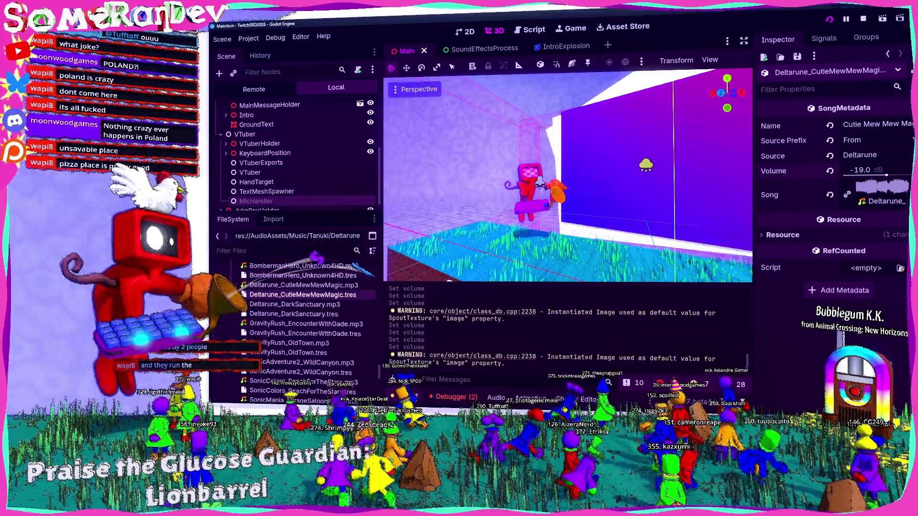
Review the Bomberman Hero song resources, including a RedialHD audio import preview
{"action": "scroll", "coordinate": [301, 325], "scroll_direction": "up", "scroll_amount": 3}
{"action": "left_click", "coordinate": [303, 309]}
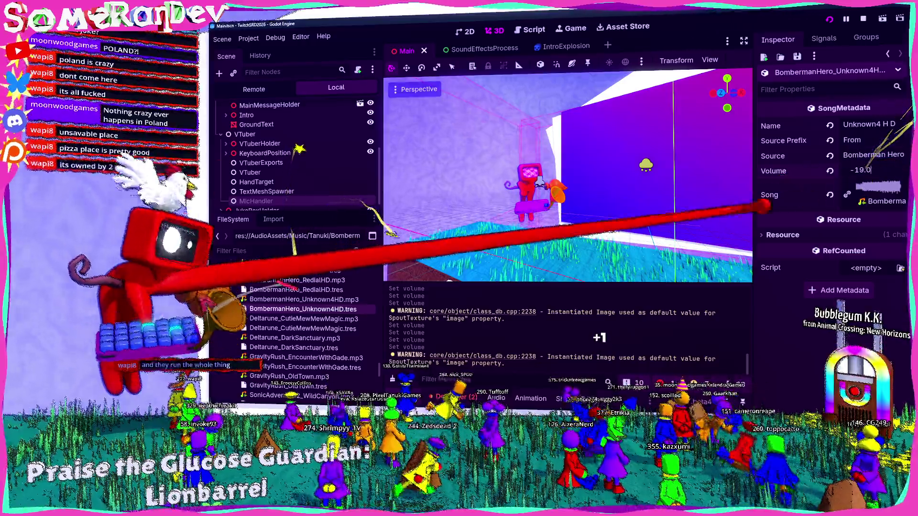
{"action": "left_click", "coordinate": [296, 290]}
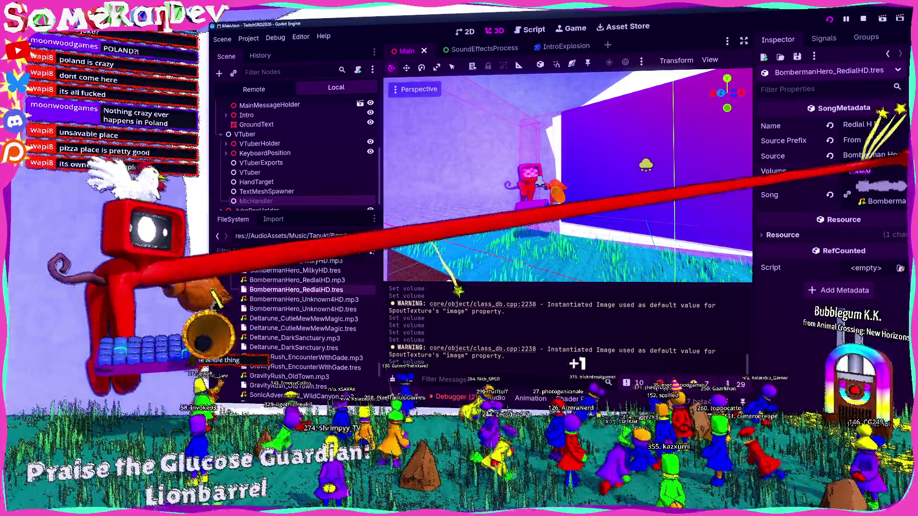
{"action": "double_click", "coordinate": [297, 279]}
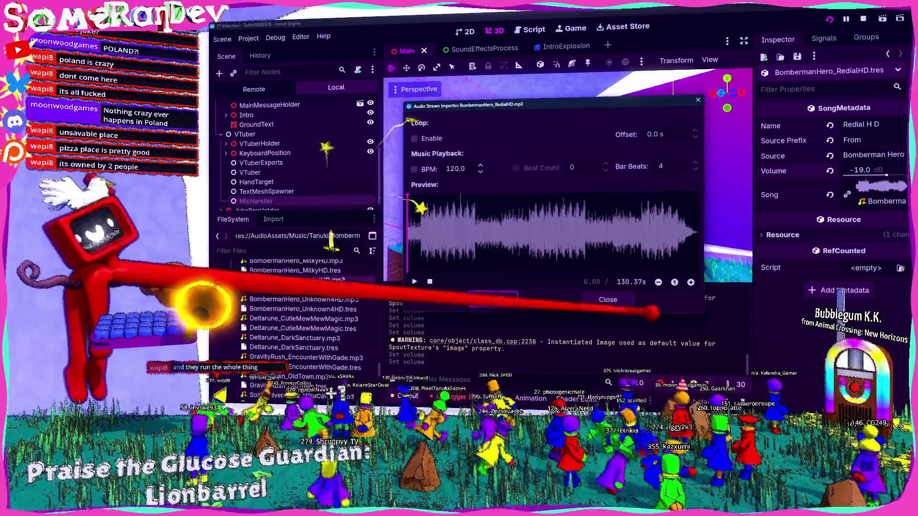
{"action": "key", "text": "Escape"}
{"action": "left_click", "coordinate": [295, 270]}
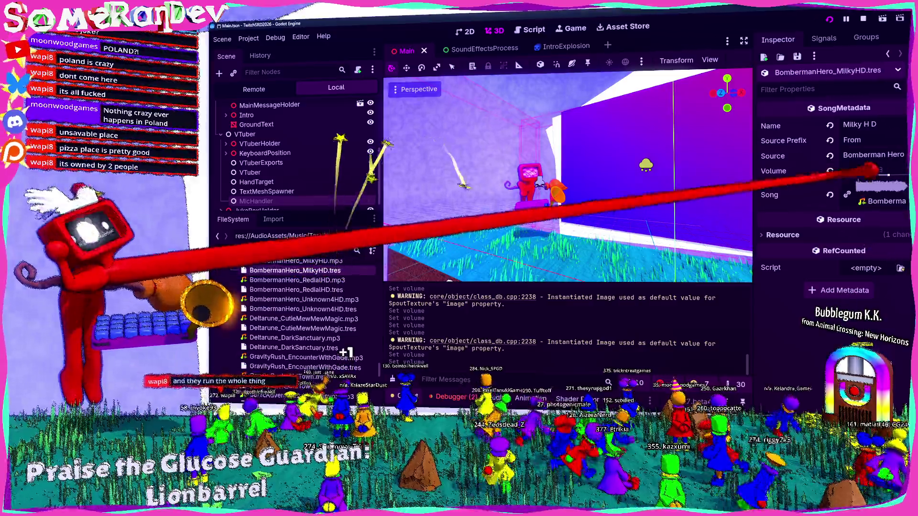
{"action": "scroll", "coordinate": [296, 325], "scroll_direction": "up", "scroll_amount": 3}
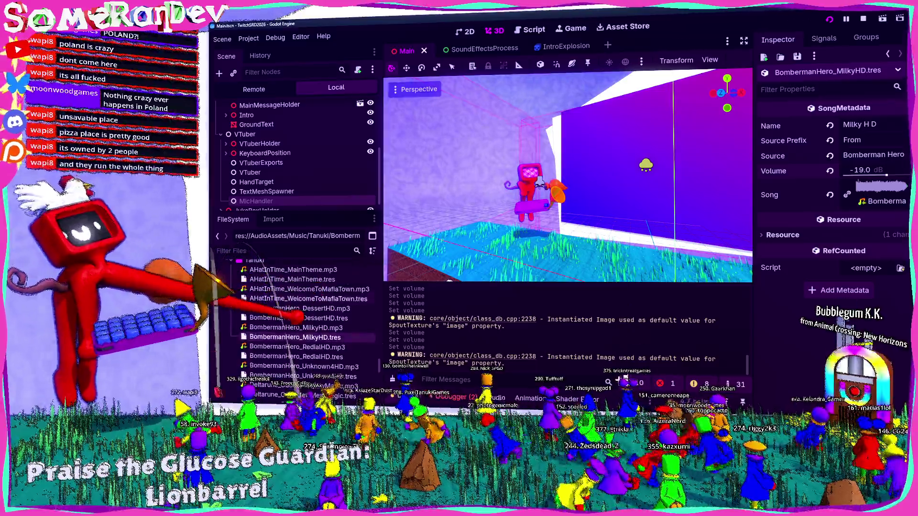
{"action": "left_click", "coordinate": [297, 317]}
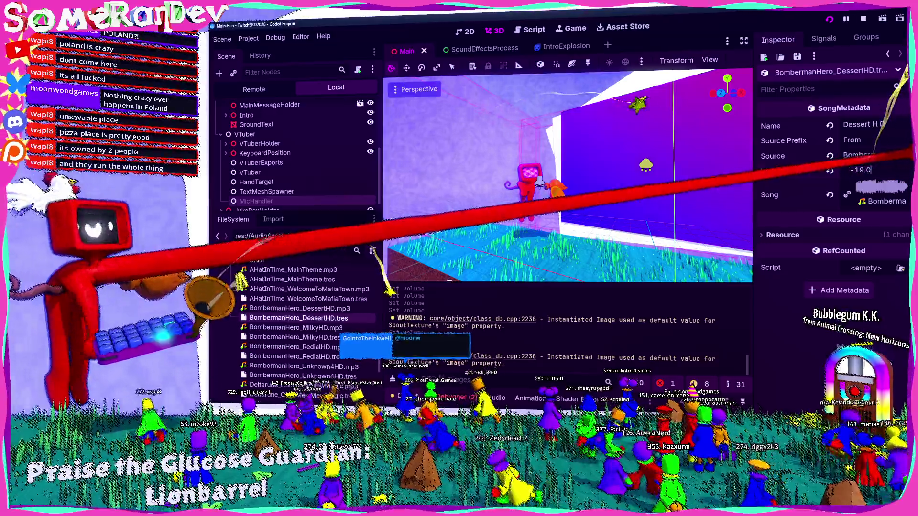
Lower Welcome To Mafia Town to -20 dB, save, and set Main Theme to -19 dB
{"action": "left_click", "coordinate": [306, 298]}
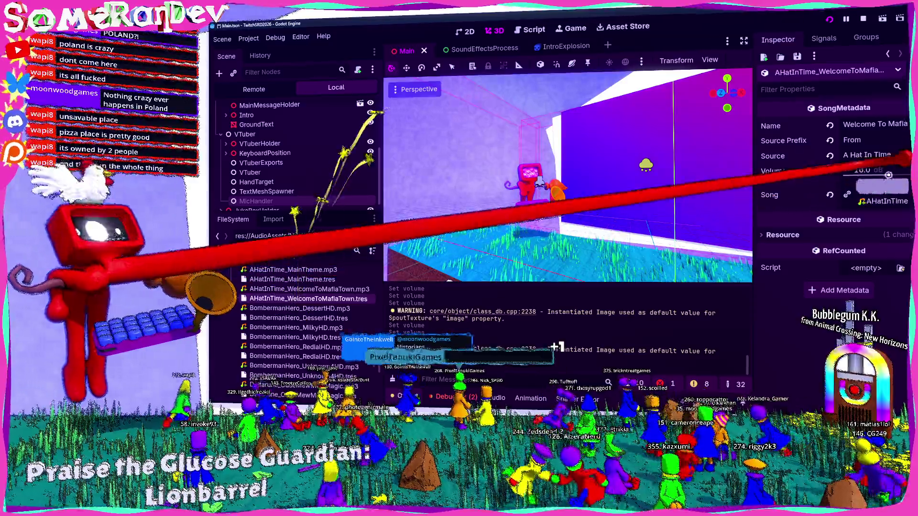
{"action": "left_click_drag", "start_coordinate": [888, 174], "coordinate": [841, 176]}
{"action": "key", "text": "ctrl+s"}
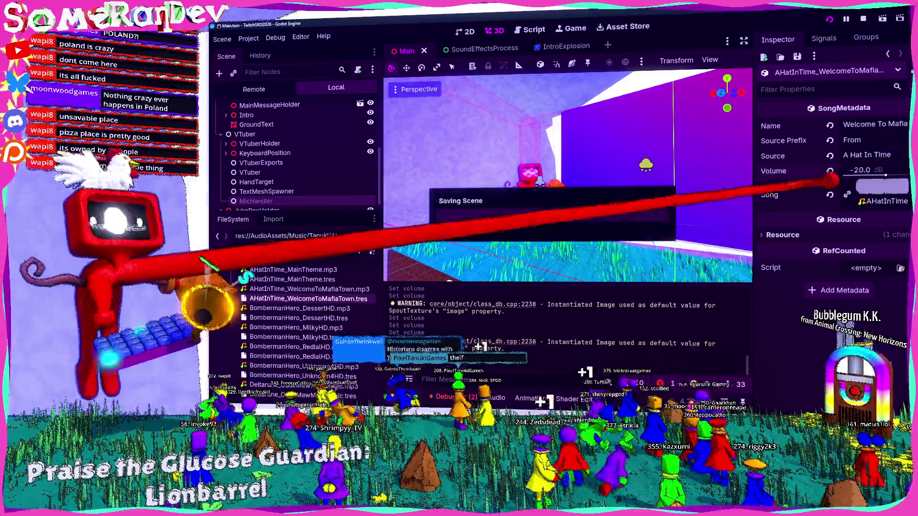
{"action": "left_click", "coordinate": [292, 279]}
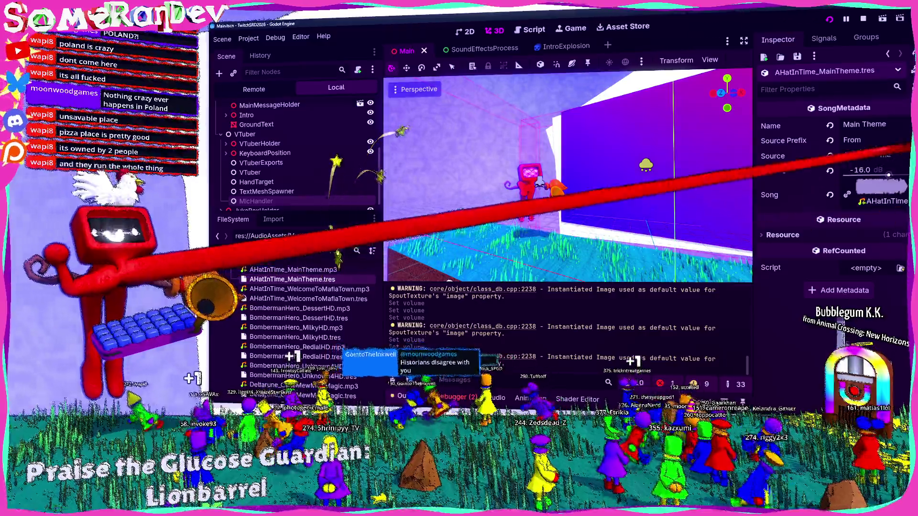
{"action": "left_click_drag", "start_coordinate": [888, 175], "coordinate": [885, 175]}
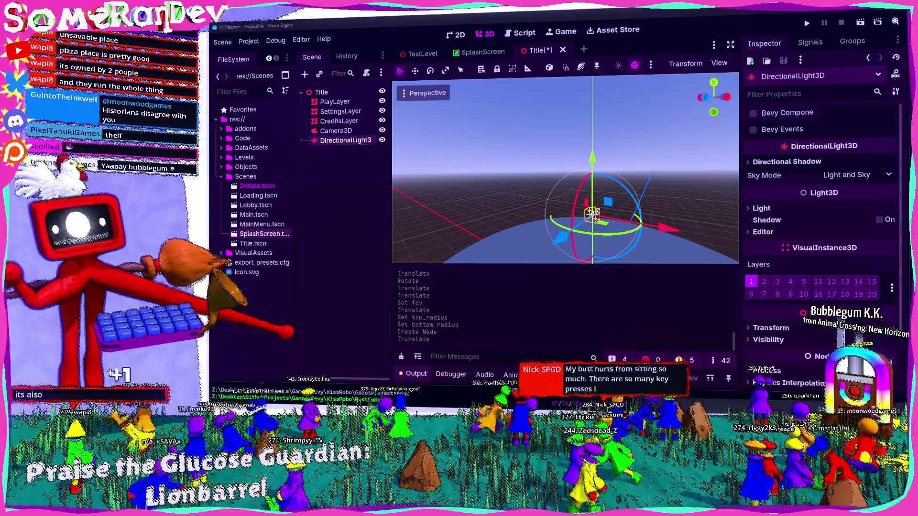
Save the Title scene in the other project
{"action": "key", "text": "ctrl+s"}
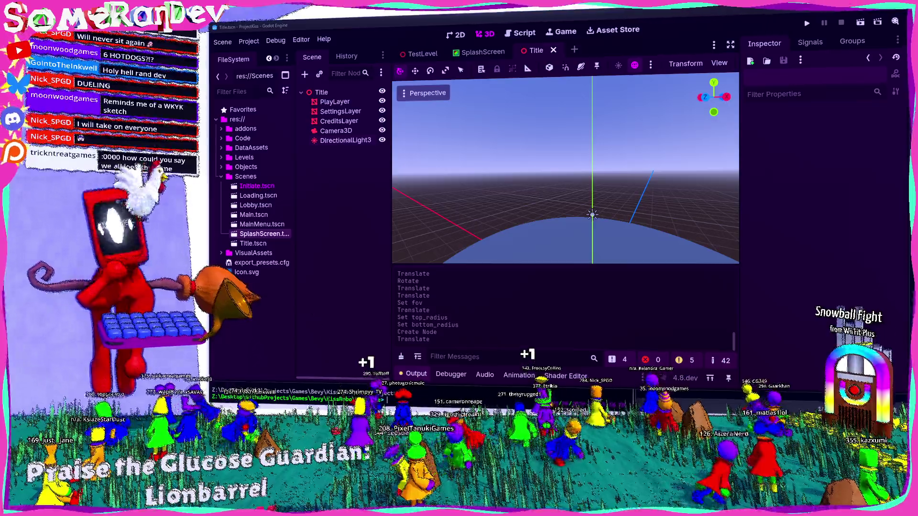
Switch over to the browser showing the 'WKYK sketch' search results
{"action": "key", "text": "alt+Tab"}
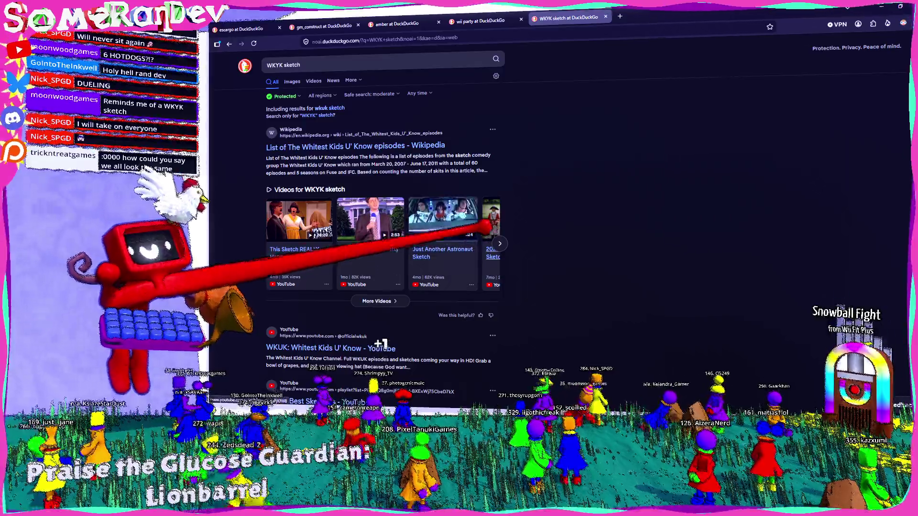
Return from the browser to the Godot editor's Title scene
{"action": "key", "text": "alt+Tab"}
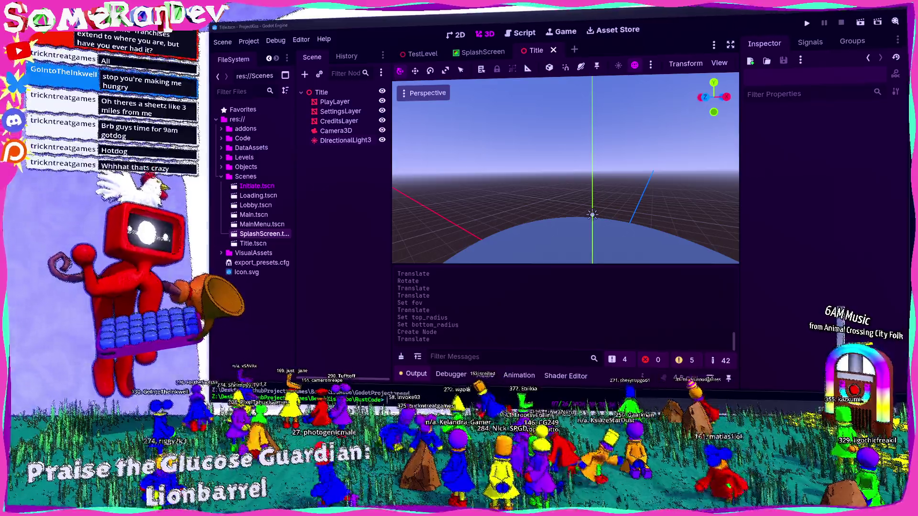
Switch from Godot to Firefox and open a new empty tab
{"action": "key", "text": "alt+Tab"}
{"action": "key", "text": "ctrl+t"}
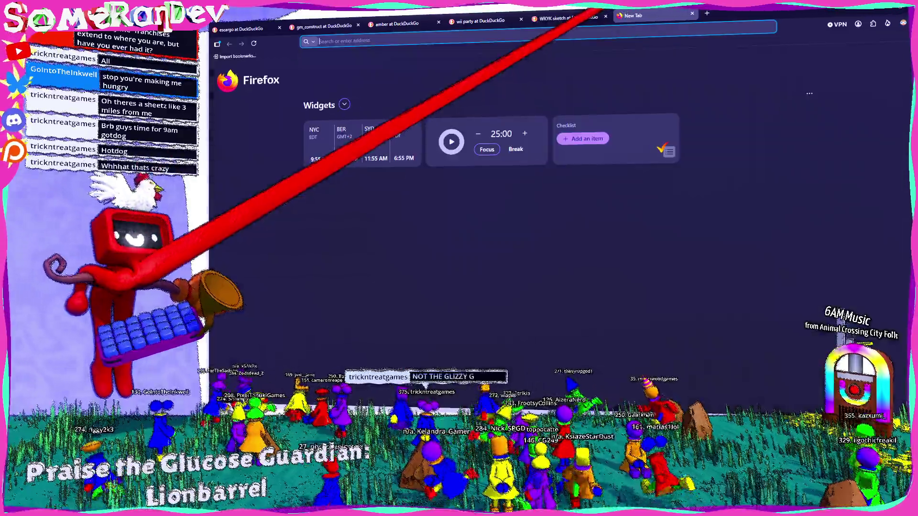
Search Firefox for 'sheetz menu' and look through the results
{"action": "type", "text": "sheetz menu"}
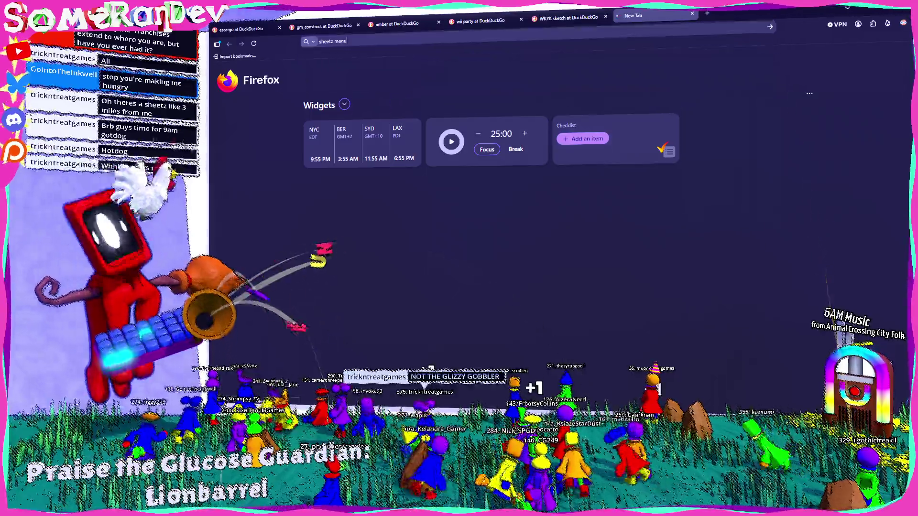
{"action": "key", "text": "Return"}
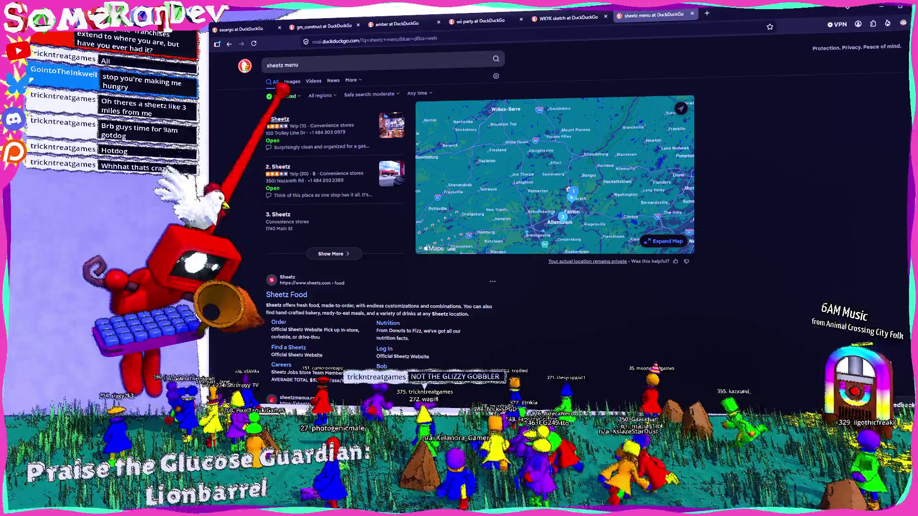
{"action": "scroll", "coordinate": [549, 176], "scroll_direction": "down", "scroll_amount": 3}
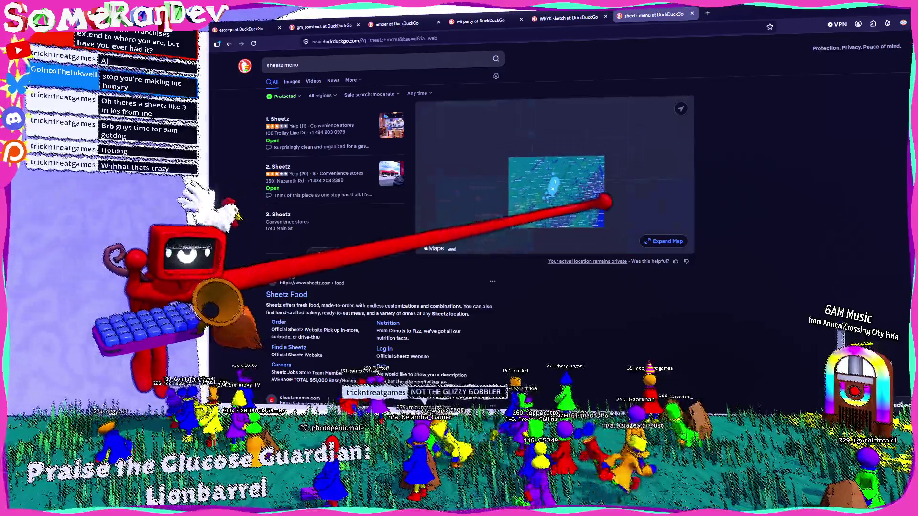
{"action": "key", "text": "alt+Tab"}
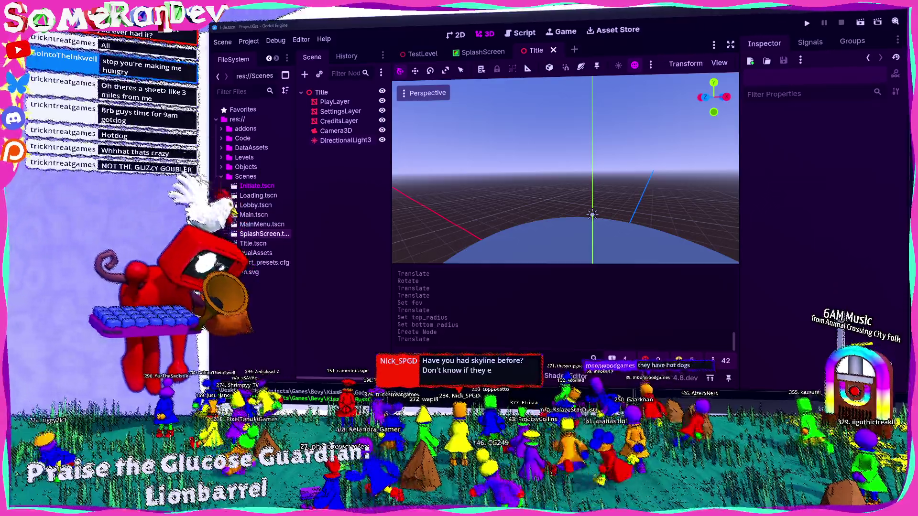
{"action": "key", "text": "alt+Tab"}
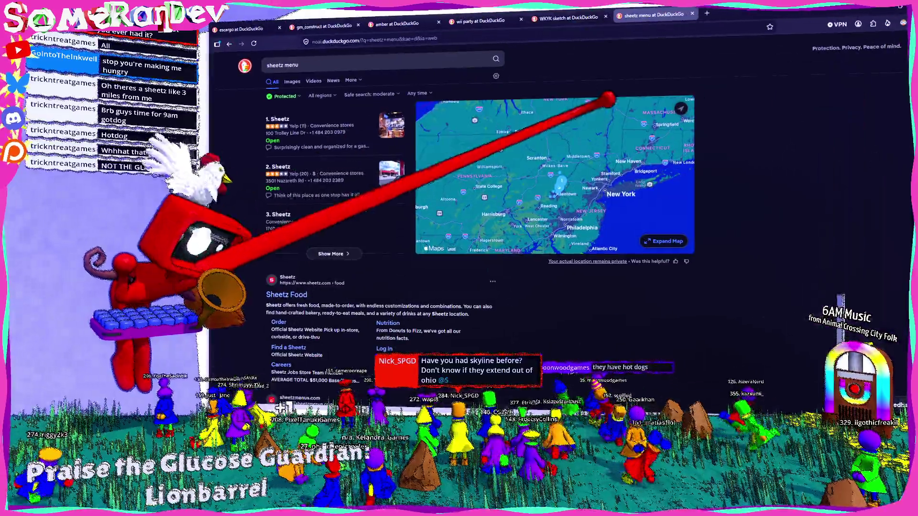
Open the Sheetz Food result and read through the page
{"action": "scroll", "coordinate": [555, 192], "scroll_direction": "down", "scroll_amount": 1}
{"action": "scroll", "coordinate": [555, 193], "scroll_direction": "down", "scroll_amount": 1}
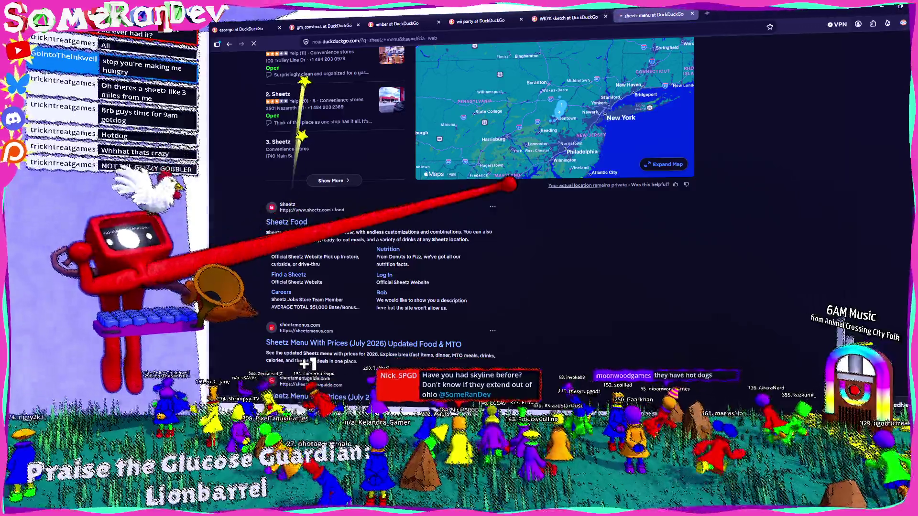
{"action": "left_click", "coordinate": [286, 228]}
{"action": "scroll", "coordinate": [555, 239], "scroll_direction": "down", "scroll_amount": 4}
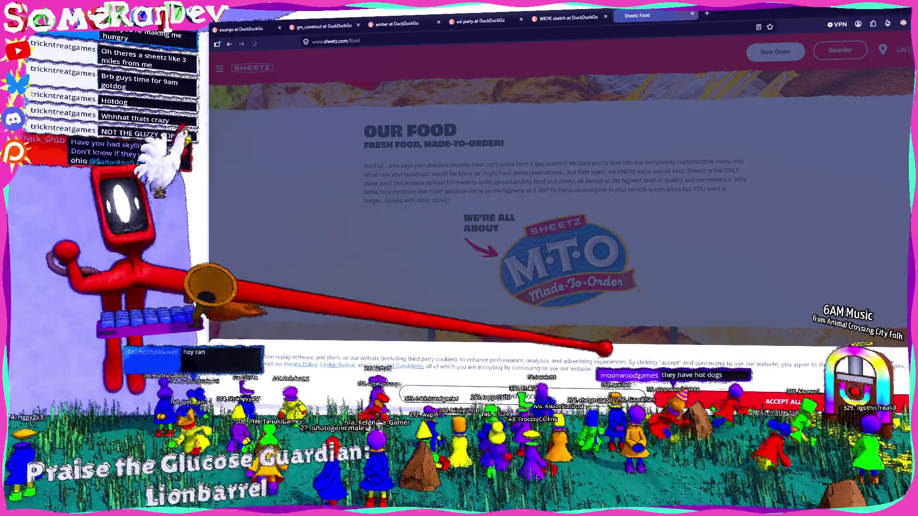
{"action": "scroll", "coordinate": [554, 206], "scroll_direction": "down", "scroll_amount": 11}
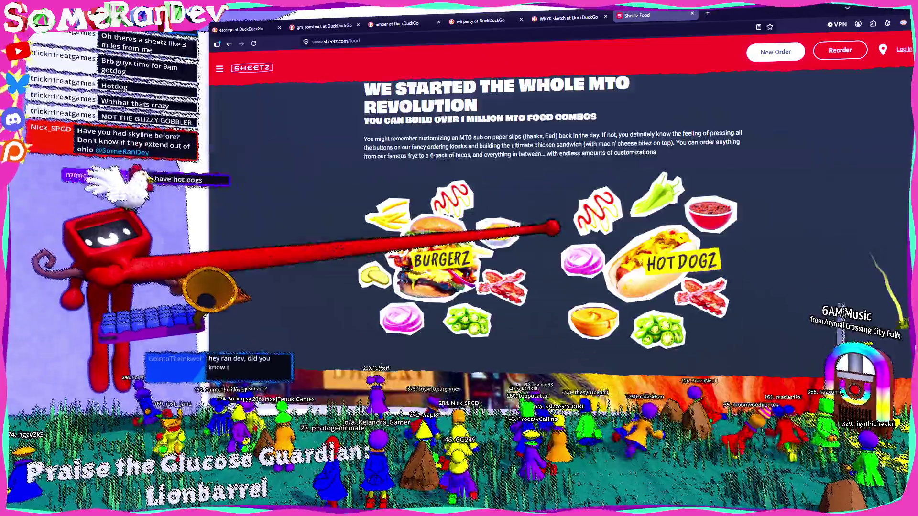
{"action": "scroll", "coordinate": [554, 206], "scroll_direction": "up", "scroll_amount": 4}
{"action": "scroll", "coordinate": [554, 206], "scroll_direction": "up", "scroll_amount": 8}
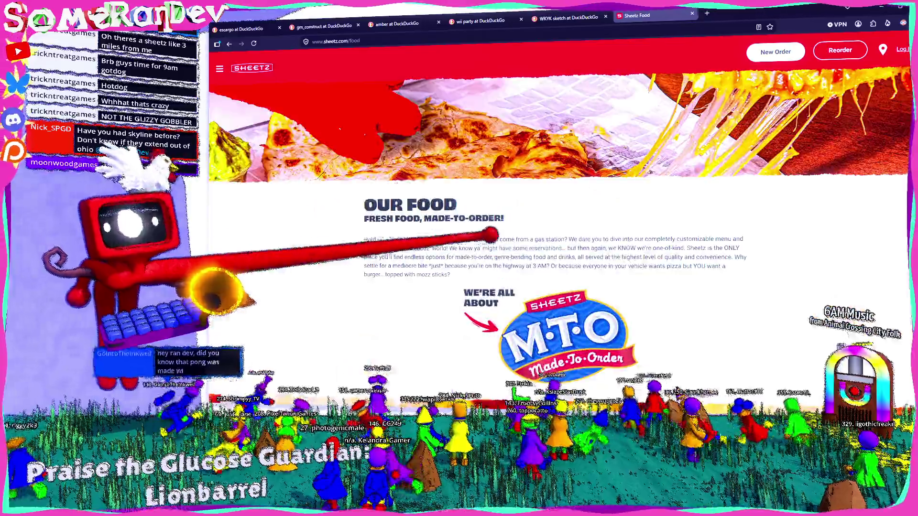
Open the Sheetz site's navigation panel, then return to Godot's Title scene
{"action": "left_click", "coordinate": [220, 68]}
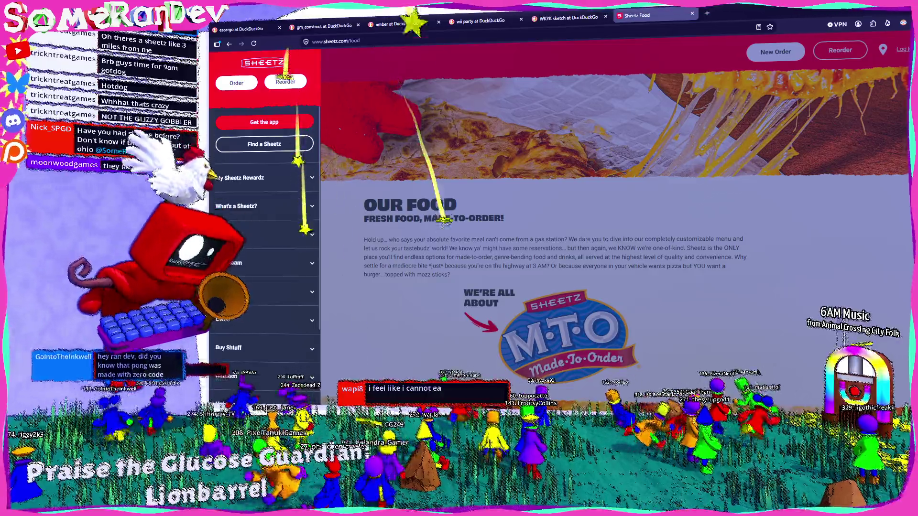
{"action": "scroll", "coordinate": [264, 239], "scroll_direction": "down", "scroll_amount": 3}
{"action": "key", "text": "alt+Tab"}
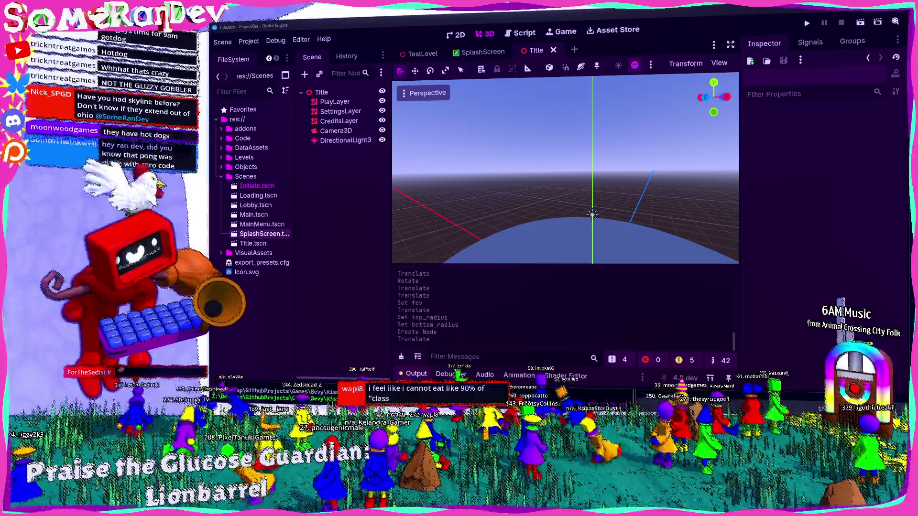
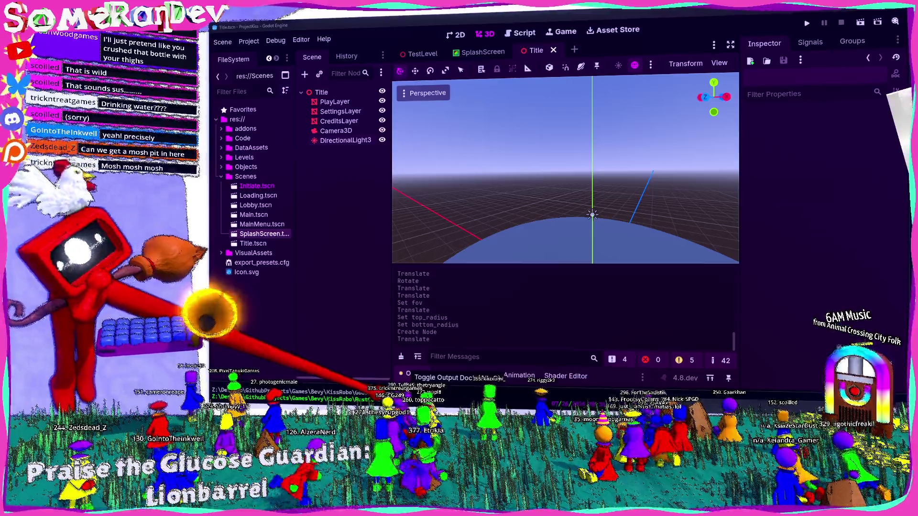
Re-angle the DirectionalLight3D over the stacked discs with the rotation gizmo
{"action": "left_click", "coordinate": [407, 373]}
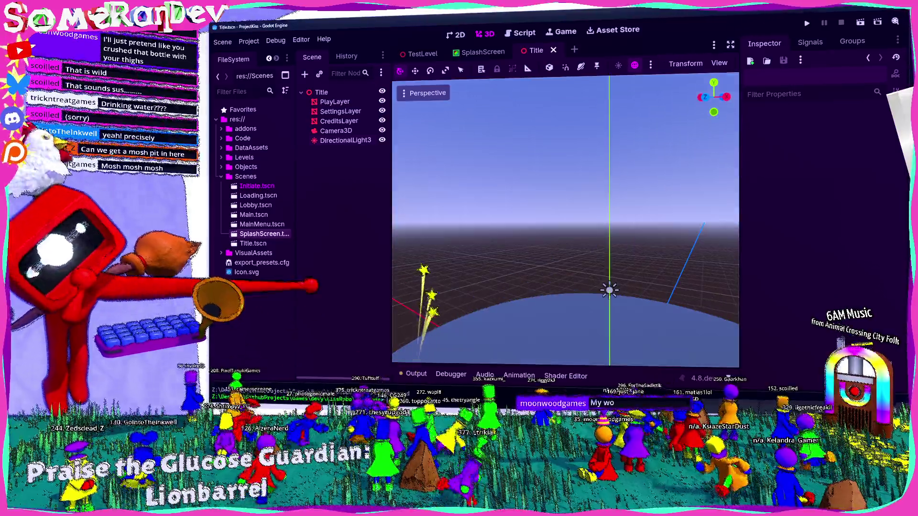
{"action": "left_click", "coordinate": [336, 131]}
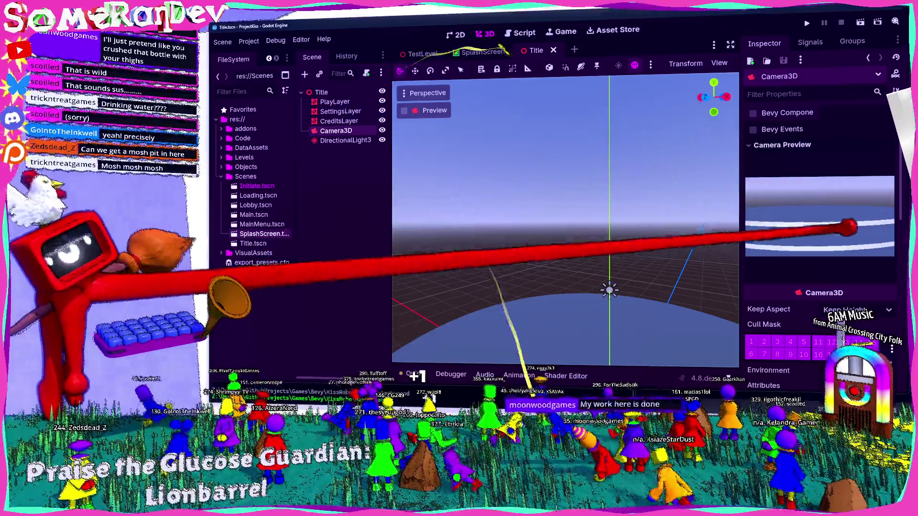
{"action": "mouse_move", "coordinate": [598, 225]}
{"action": "left_mouse_down"}
{"action": "mouse_move", "coordinate": [543, 194]}
{"action": "mouse_move", "coordinate": [553, 207]}
{"action": "mouse_move", "coordinate": [591, 210]}
{"action": "mouse_move", "coordinate": [594, 264]}
{"action": "mouse_move", "coordinate": [609, 260]}
{"action": "mouse_move", "coordinate": [580, 246]}
{"action": "mouse_move", "coordinate": [594, 226]}
{"action": "mouse_move", "coordinate": [614, 286]}
{"action": "left_mouse_up"}
{"action": "left_click", "coordinate": [564, 223]}
{"action": "key", "text": "ctrl+s"}
{"action": "key", "text": "w"}
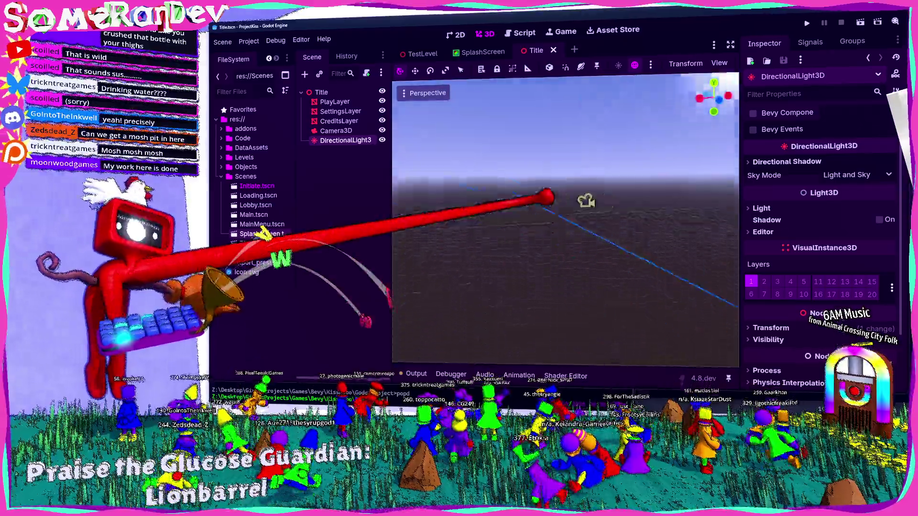
{"action": "key", "text": "a"}
{"action": "key", "text": "s"}
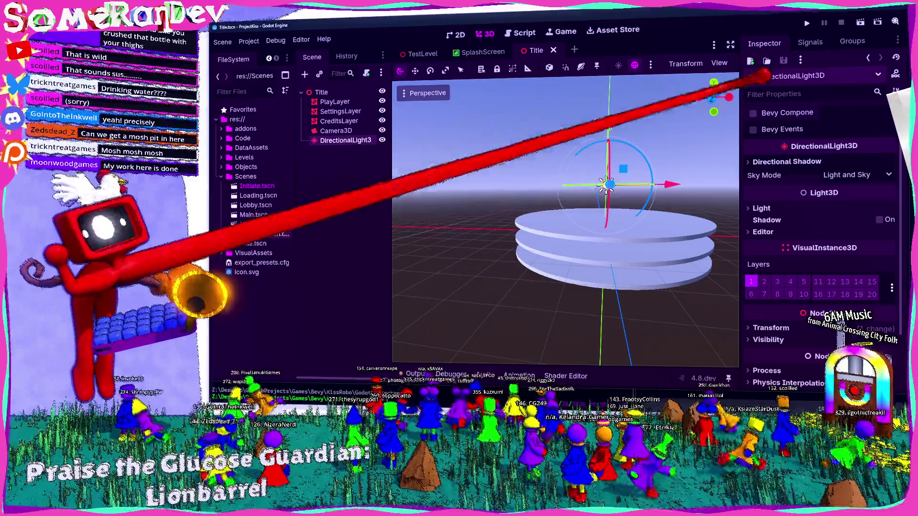
Check the camera, then select the Title root to add a new child node
{"action": "left_click", "coordinate": [336, 130]}
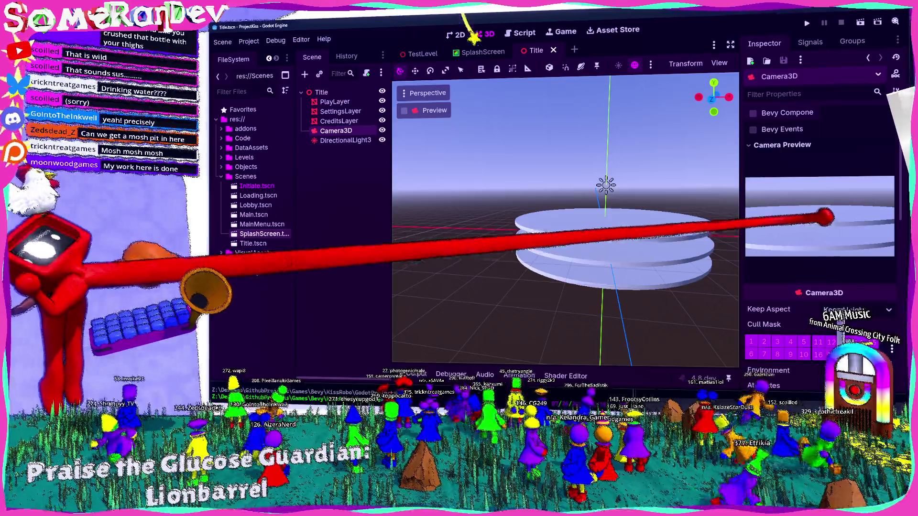
{"action": "left_click", "coordinate": [320, 92]}
{"action": "left_click", "coordinate": [304, 74]}
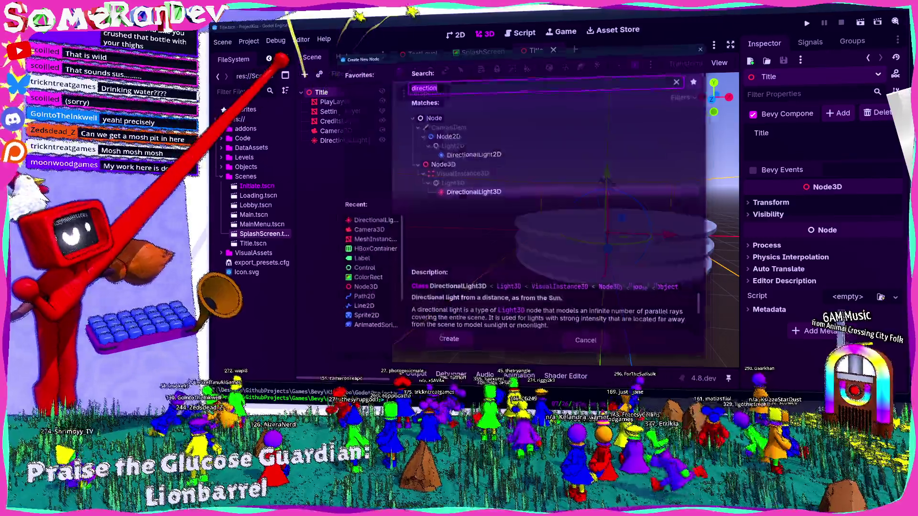
Add a WorldEnvironment node and give it a new Environment resource
{"action": "type", "text": "world"}
{"action": "key", "text": "Return"}
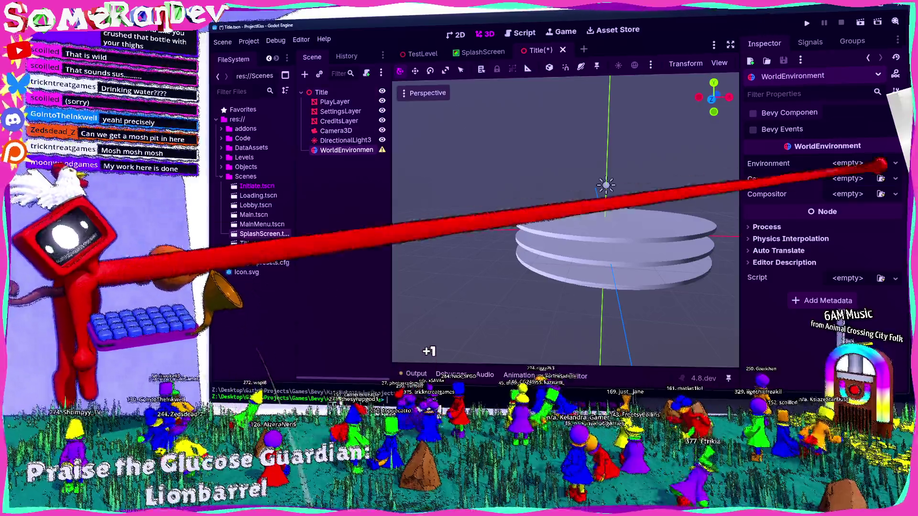
{"action": "left_click", "coordinate": [847, 163]}
{"action": "left_click", "coordinate": [846, 177]}
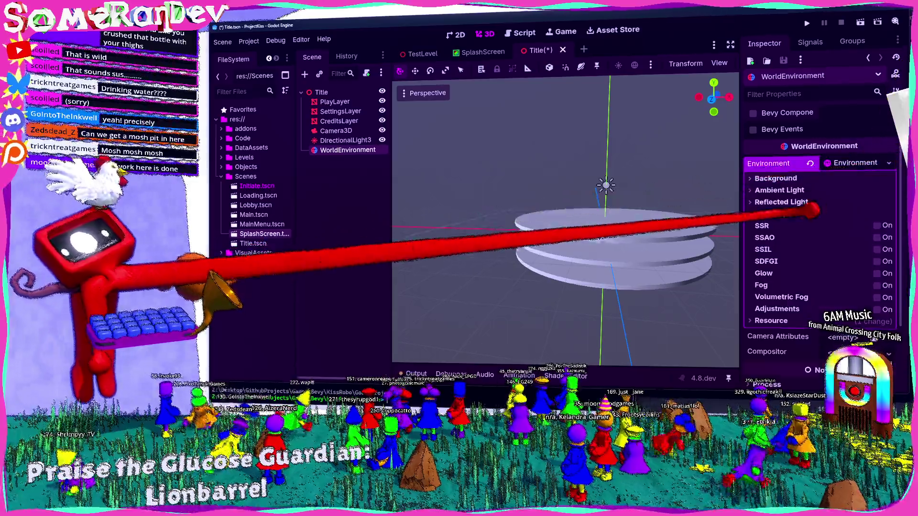
Set the Environment background mode to Custom Color with deep blue 1f2759
{"action": "left_click", "coordinate": [803, 178]}
{"action": "left_click", "coordinate": [870, 191]}
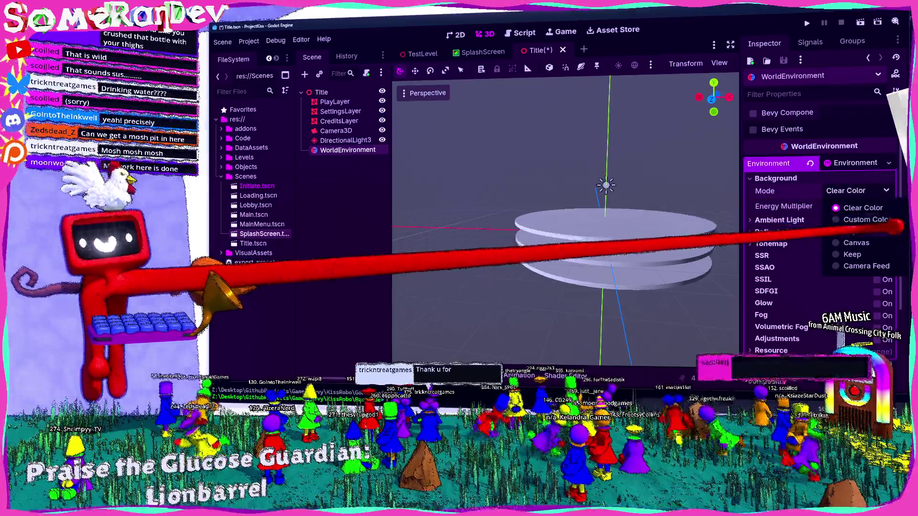
{"action": "left_click", "coordinate": [867, 219]}
{"action": "left_click", "coordinate": [860, 206]}
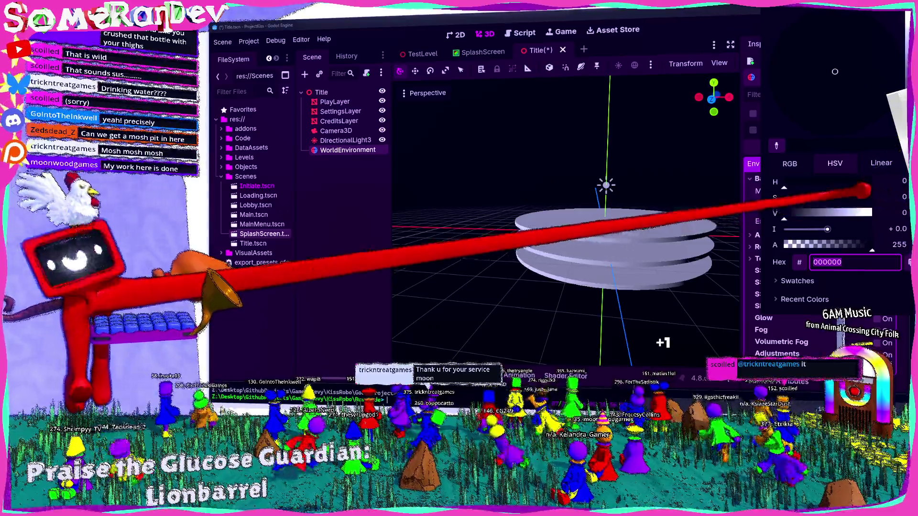
{"action": "mouse_move", "coordinate": [860, 213]}
{"action": "left_mouse_down"}
{"action": "mouse_move", "coordinate": [881, 212]}
{"action": "mouse_move", "coordinate": [860, 197]}
{"action": "left_mouse_up"}
{"action": "left_click_drag", "start_coordinate": [793, 181], "coordinate": [823, 183]}
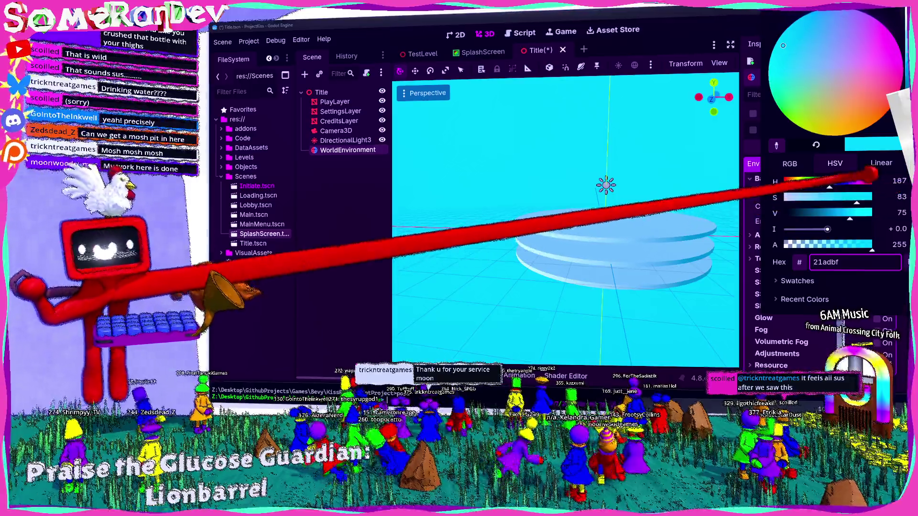
{"action": "mouse_move", "coordinate": [832, 182]}
{"action": "left_mouse_down"}
{"action": "mouse_move", "coordinate": [841, 197]}
{"action": "mouse_move", "coordinate": [833, 210]}
{"action": "mouse_move", "coordinate": [815, 212]}
{"action": "left_mouse_up"}
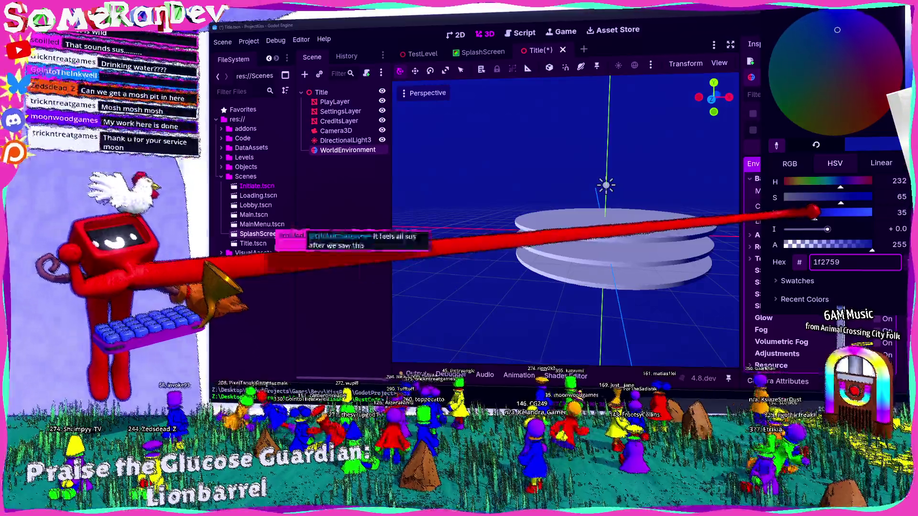
{"action": "left_click", "coordinate": [341, 244]}
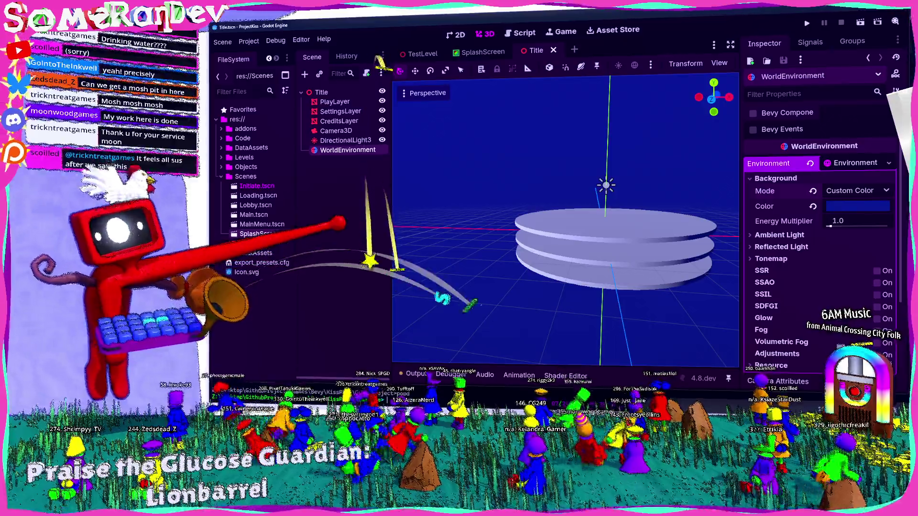
{"action": "left_click", "coordinate": [335, 131]}
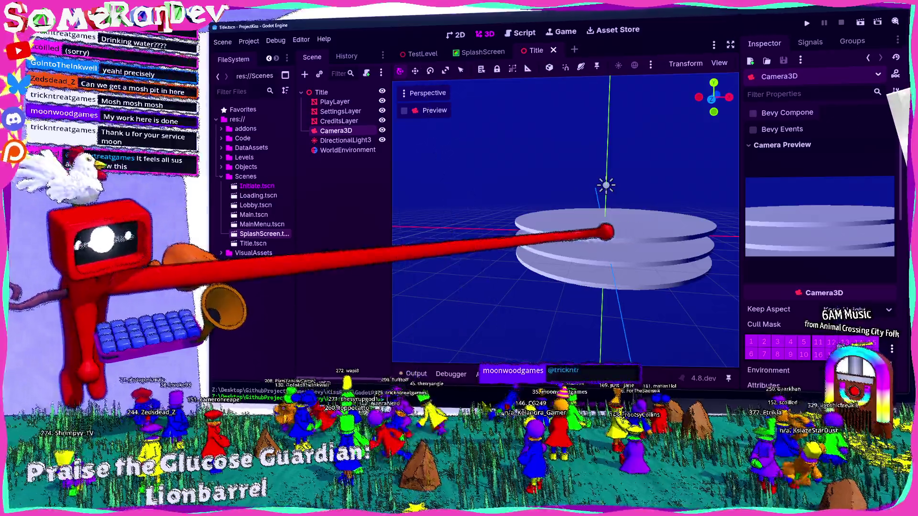
Frame the PlayLayer disc and inspect the DirectionalLight3D and its editor settings
{"action": "left_click", "coordinate": [605, 232]}
{"action": "key", "text": "f"}
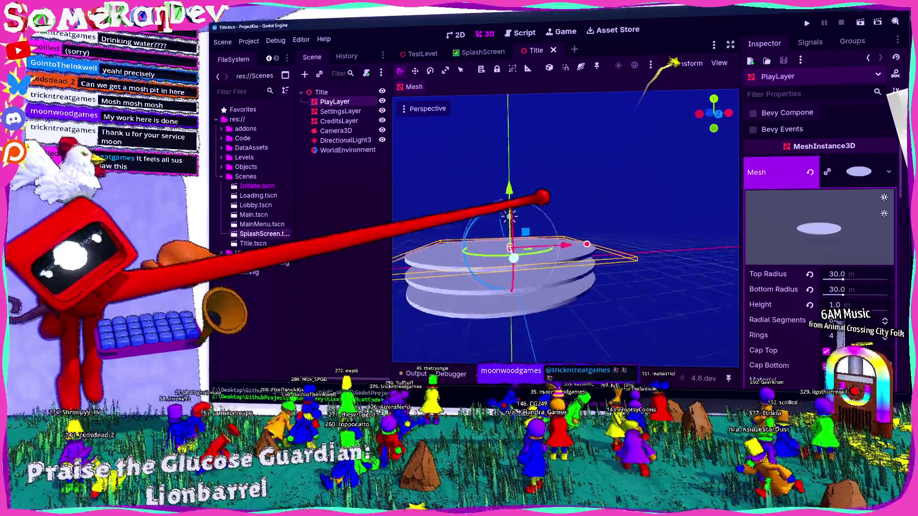
{"action": "scroll", "coordinate": [545, 196], "scroll_direction": "down", "scroll_amount": 3}
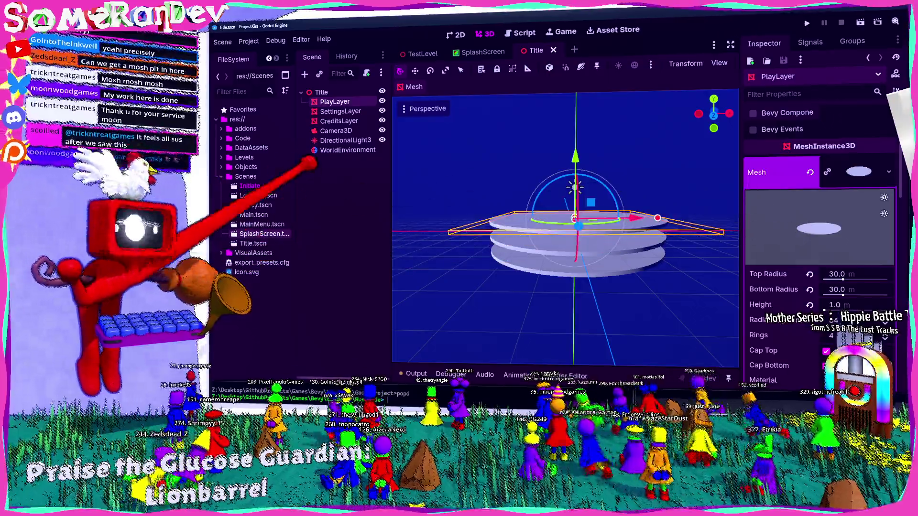
{"action": "left_click", "coordinate": [346, 140]}
{"action": "left_click", "coordinate": [825, 208]}
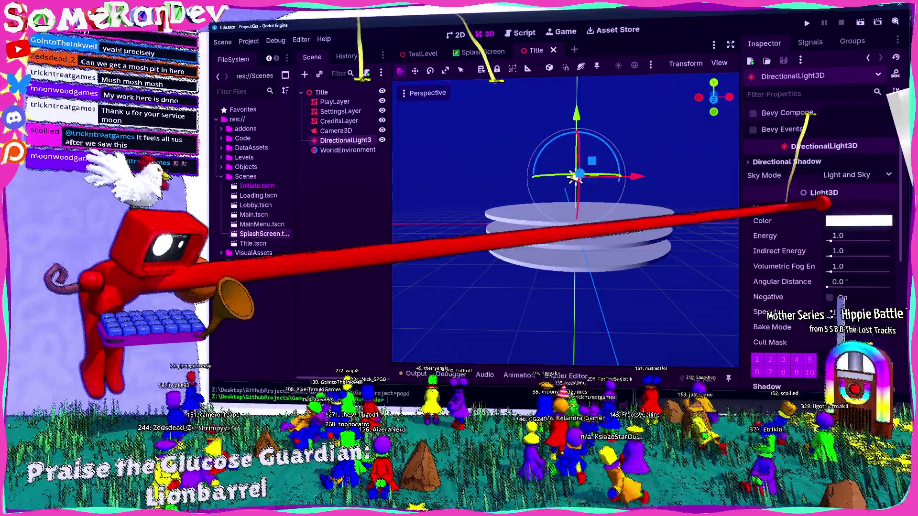
{"action": "left_click", "coordinate": [813, 208]}
{"action": "left_click", "coordinate": [812, 232]}
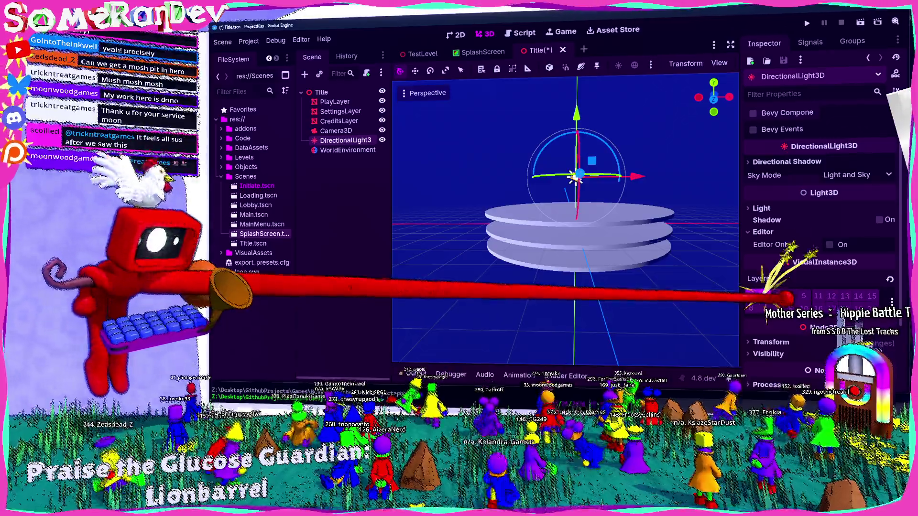
Save the Title scene, review PlayLayer's Geometry, Visibility Range and Global Illumination settings, then deselect
{"action": "left_click", "coordinate": [335, 101]}
{"action": "key", "text": "ctrl+s"}
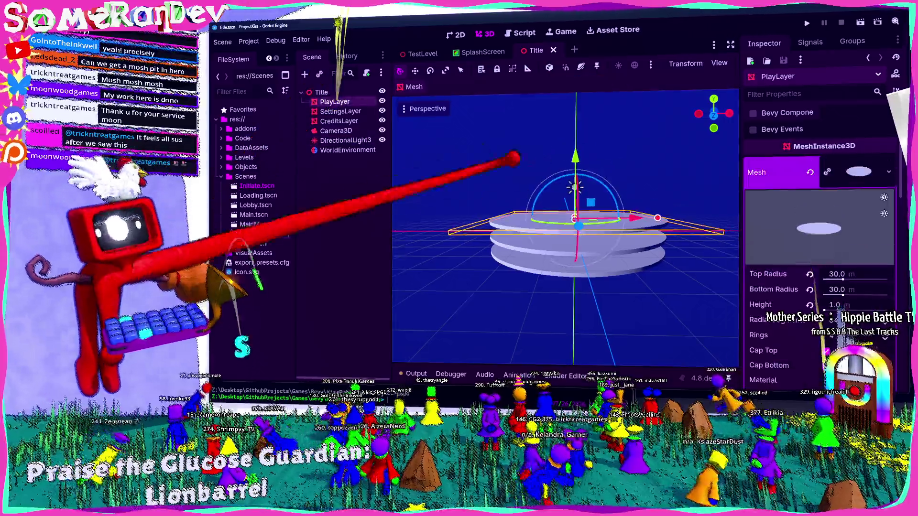
{"action": "left_click", "coordinate": [336, 131]}
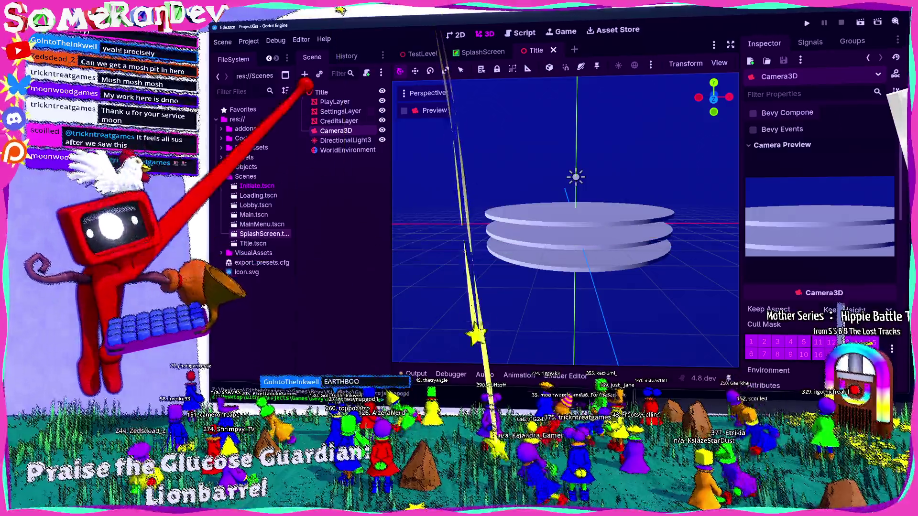
{"action": "left_click", "coordinate": [335, 101]}
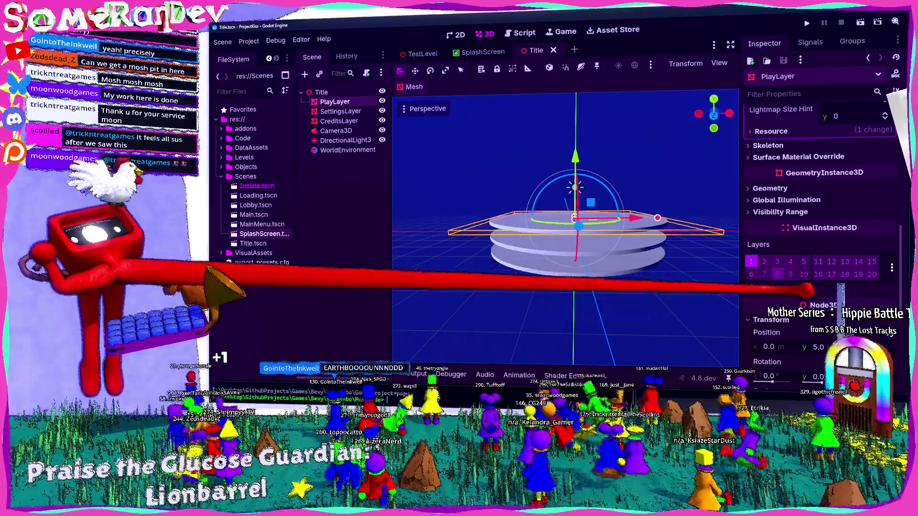
{"action": "left_click", "coordinate": [770, 187]}
{"action": "left_click", "coordinate": [780, 362]}
{"action": "scroll", "coordinate": [812, 239], "scroll_direction": "down", "scroll_amount": 1}
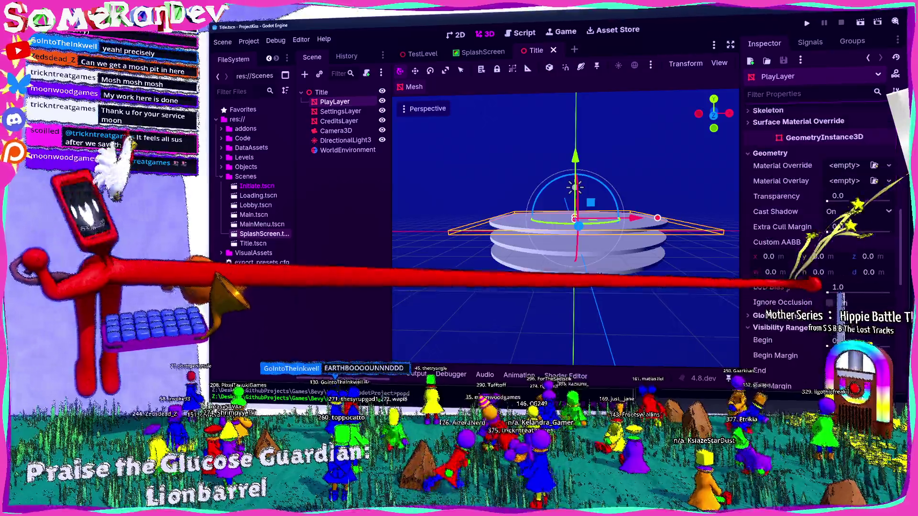
{"action": "scroll", "coordinate": [813, 285], "scroll_direction": "up", "scroll_amount": 3}
{"action": "scroll", "coordinate": [803, 287], "scroll_direction": "down", "scroll_amount": 5}
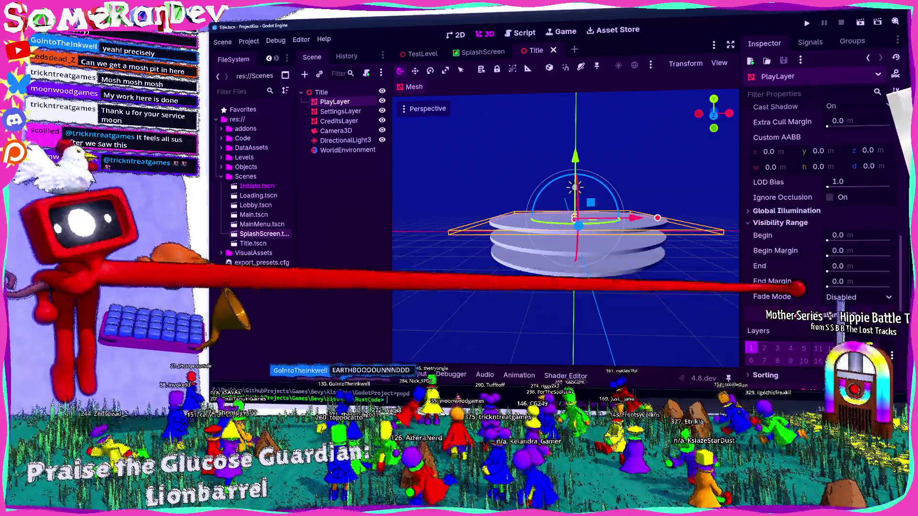
{"action": "left_click", "coordinate": [787, 211]}
{"action": "scroll", "coordinate": [808, 239], "scroll_direction": "down", "scroll_amount": 3}
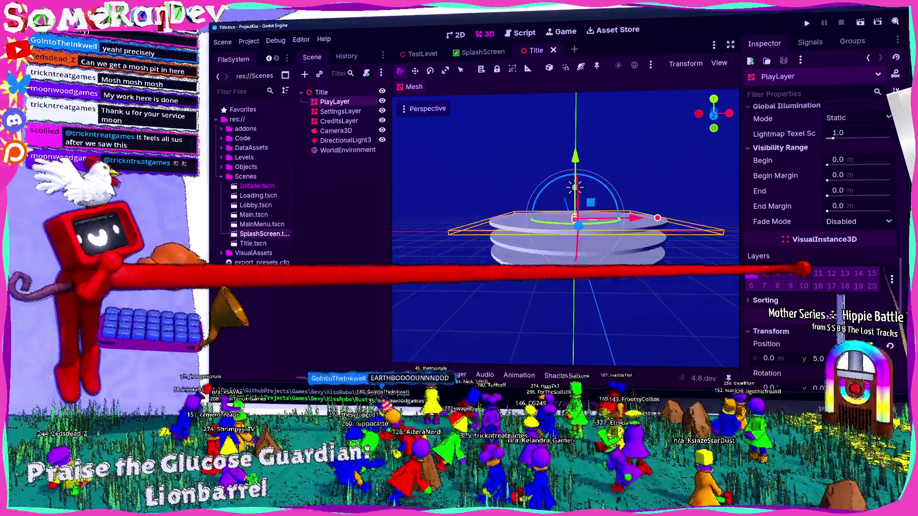
{"action": "left_click", "coordinate": [573, 88]}
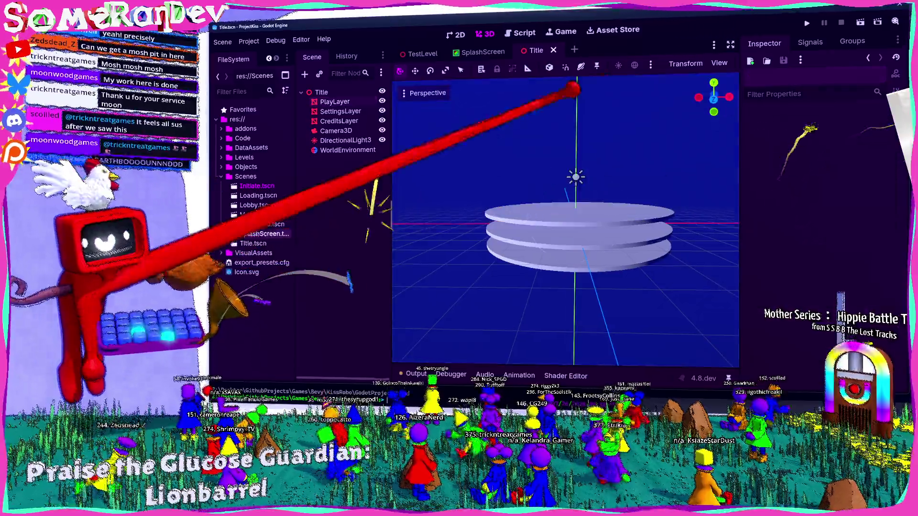
Test-run the scene, then set the Camera3D cull mask to layers 1 and 2
{"action": "left_click", "coordinate": [807, 22]}
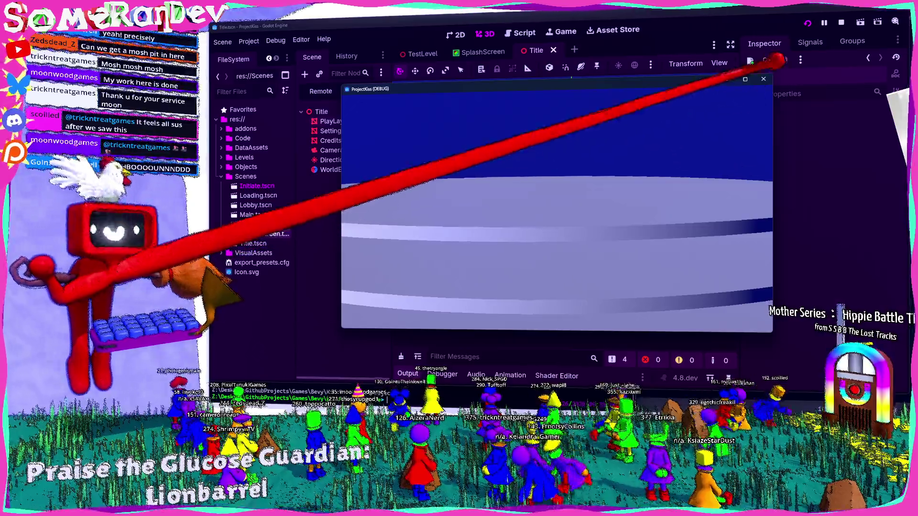
{"action": "left_click", "coordinate": [763, 79]}
{"action": "left_click", "coordinate": [336, 130]}
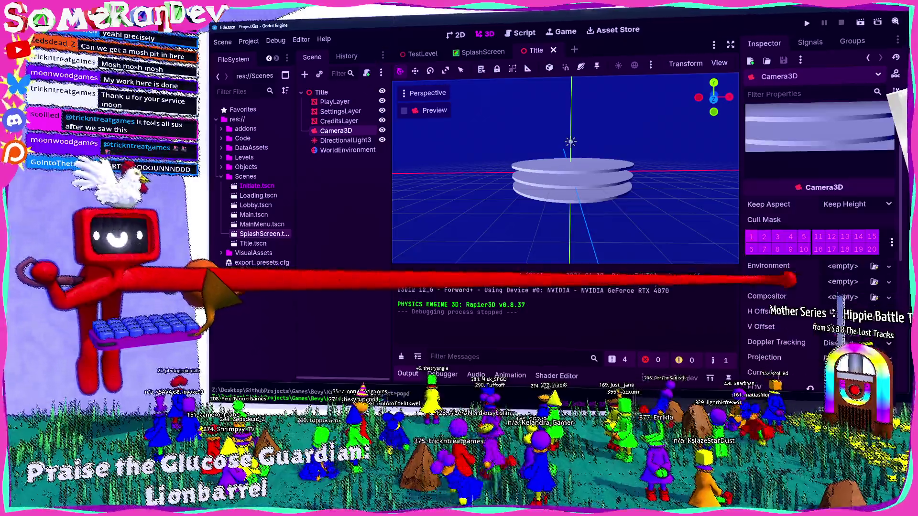
{"action": "left_click", "coordinate": [779, 236]}
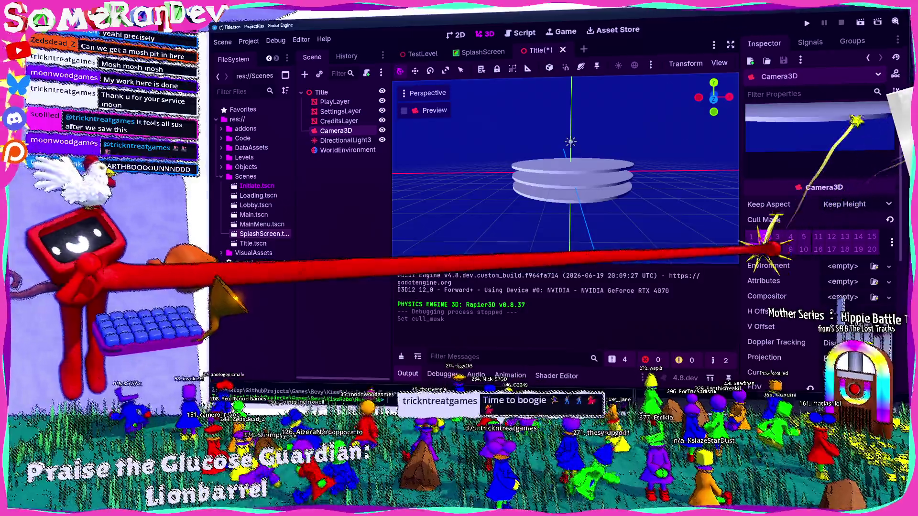
{"action": "scroll", "coordinate": [813, 215], "scroll_direction": "up", "scroll_amount": 5}
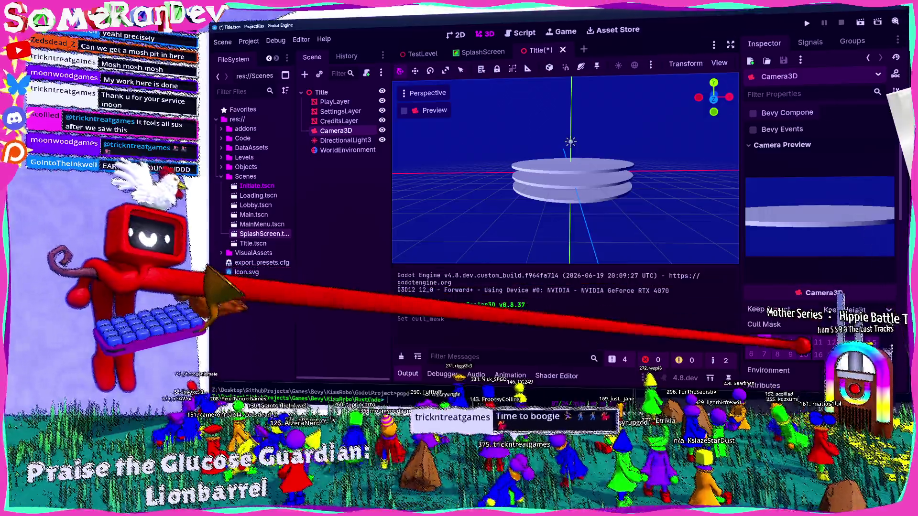
{"action": "scroll", "coordinate": [819, 216], "scroll_direction": "down", "scroll_amount": 5}
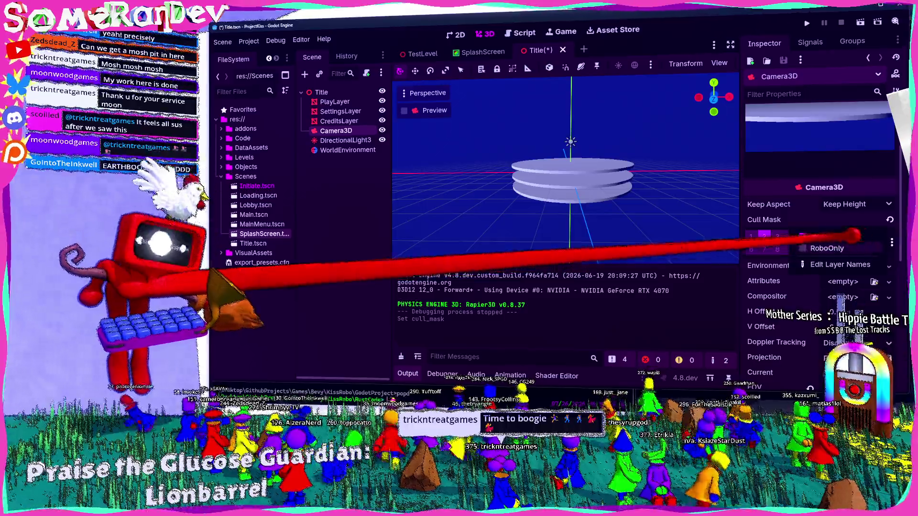
{"action": "left_click", "coordinate": [764, 236]}
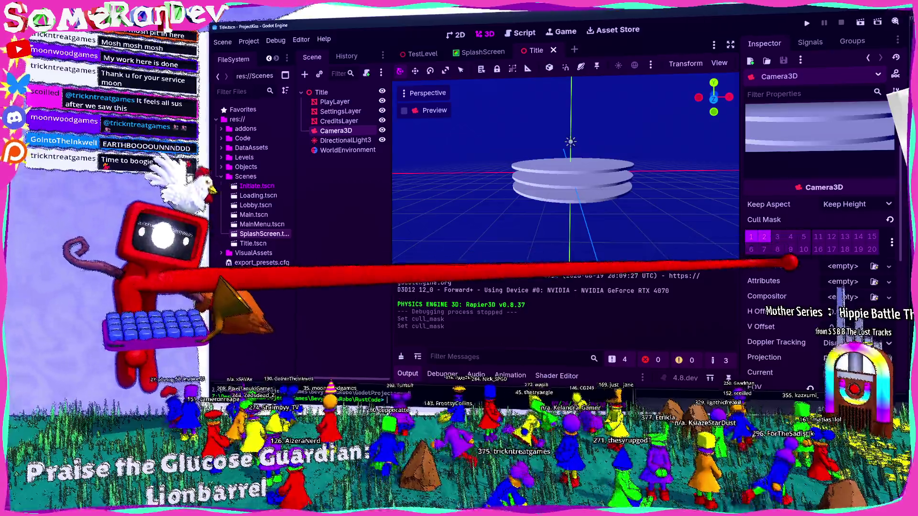
{"action": "scroll", "coordinate": [794, 248], "scroll_direction": "up", "scroll_amount": 5}
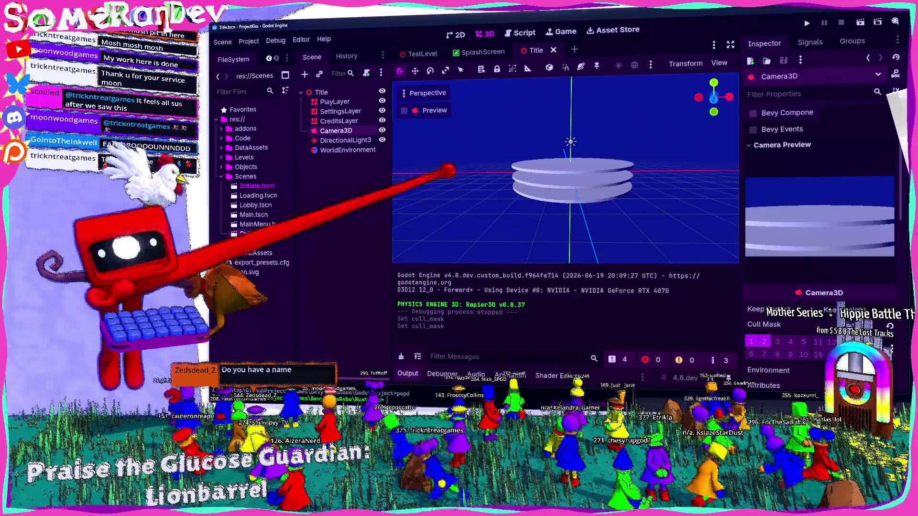
Limit the DirectionalLight3D cull mask to layers 1 and 2, save, and run the project
{"action": "left_click", "coordinate": [345, 140]}
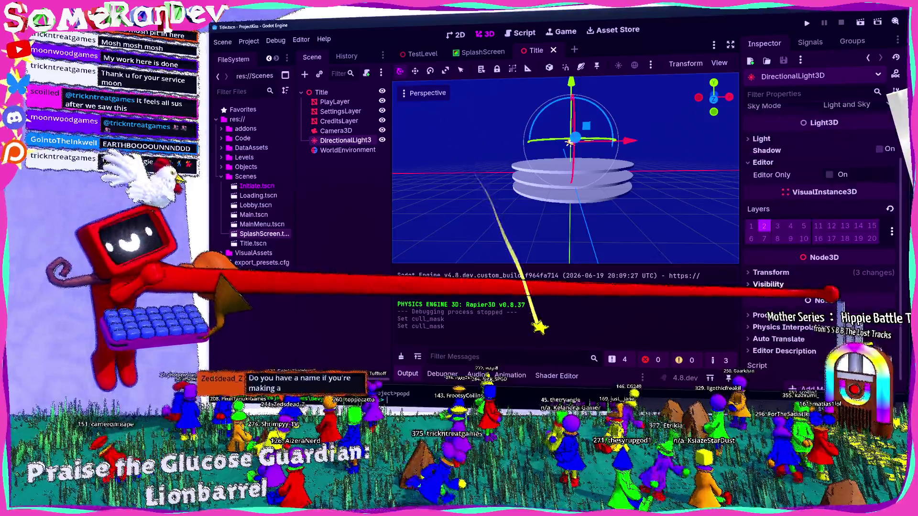
{"action": "left_click", "coordinate": [841, 215]}
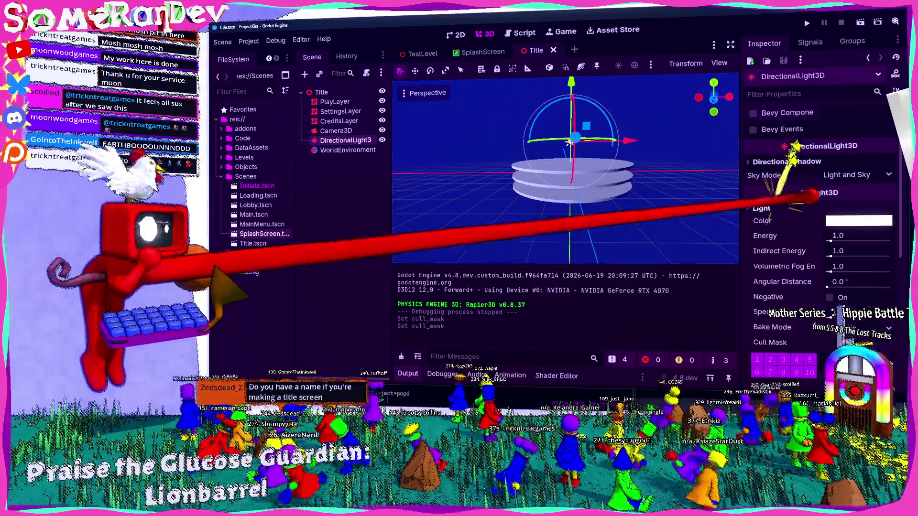
{"action": "scroll", "coordinate": [812, 258], "scroll_direction": "down", "scroll_amount": 3}
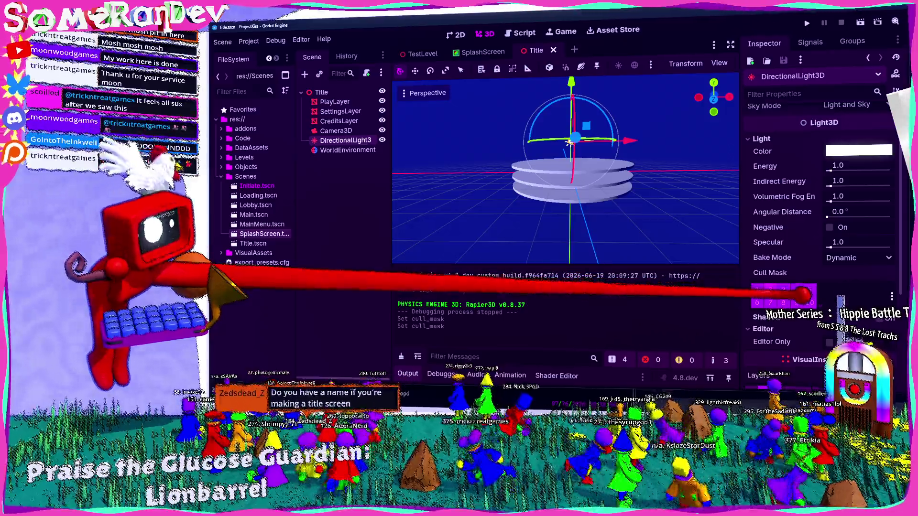
{"action": "left_click", "coordinate": [796, 292]}
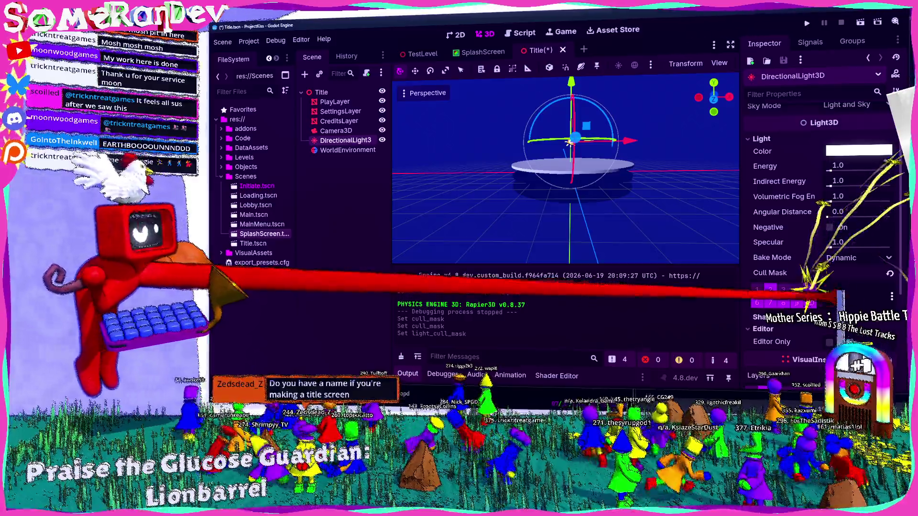
{"action": "key", "text": "ctrl+s"}
{"action": "scroll", "coordinate": [832, 268], "scroll_direction": "up", "scroll_amount": 3}
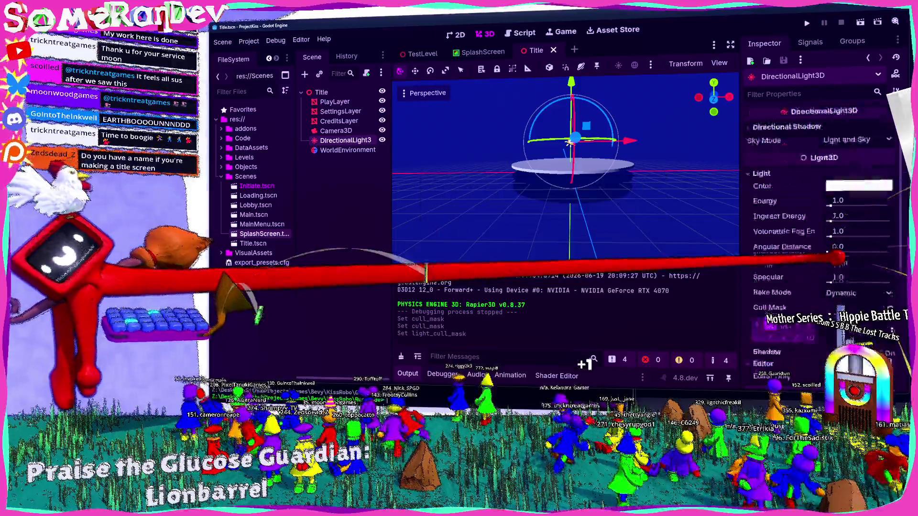
{"action": "left_click", "coordinate": [336, 131]}
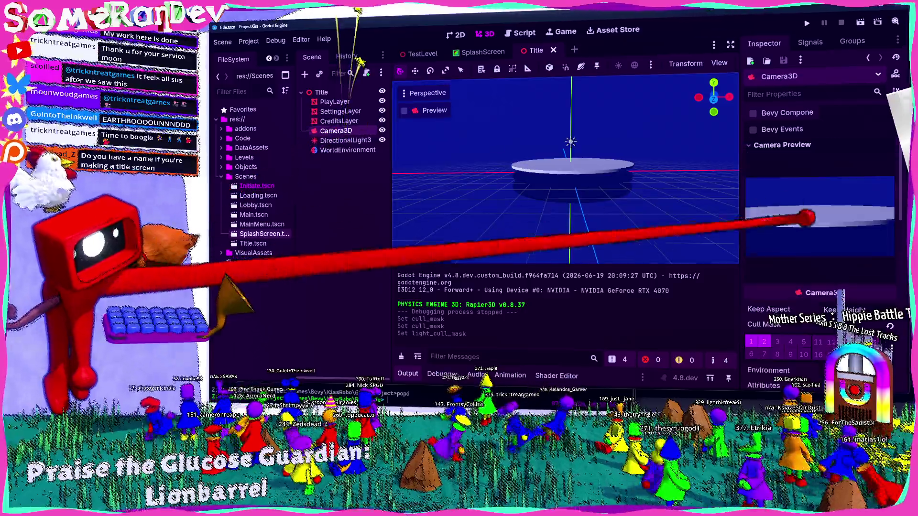
{"action": "left_click", "coordinate": [345, 140]}
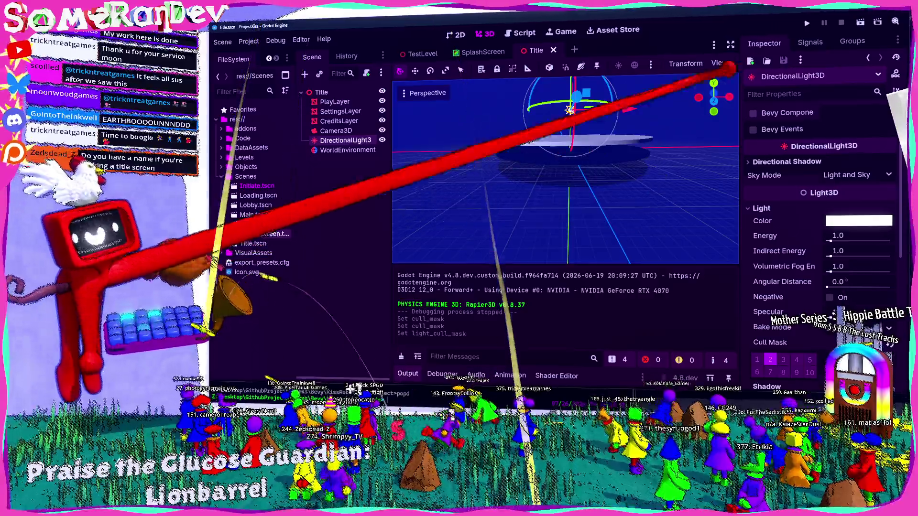
{"action": "key", "text": "F5"}
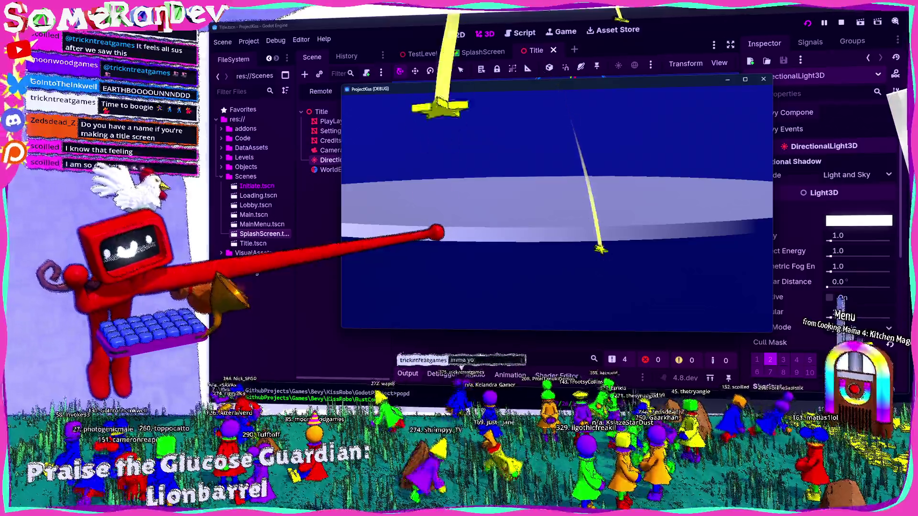
{"action": "left_click", "coordinate": [763, 79]}
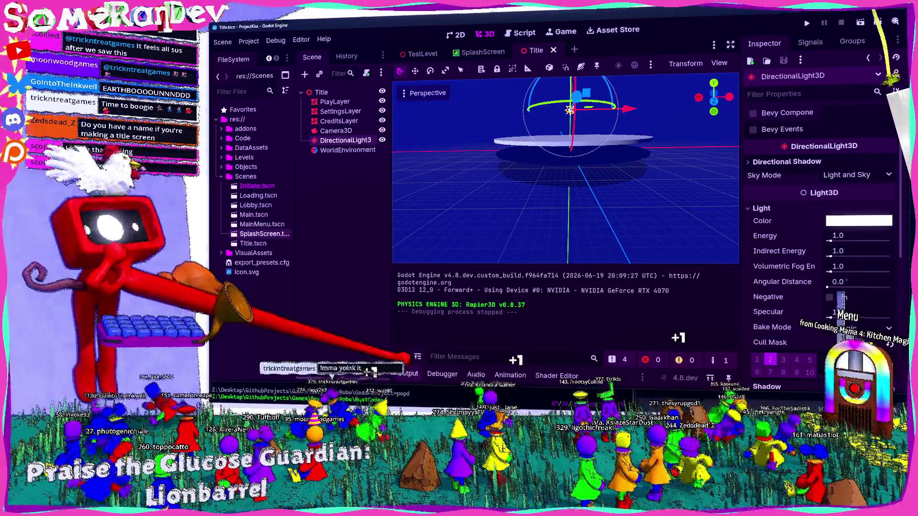
Save the scene and add a new Node3D to Title
{"action": "key", "text": "ctrl+s"}
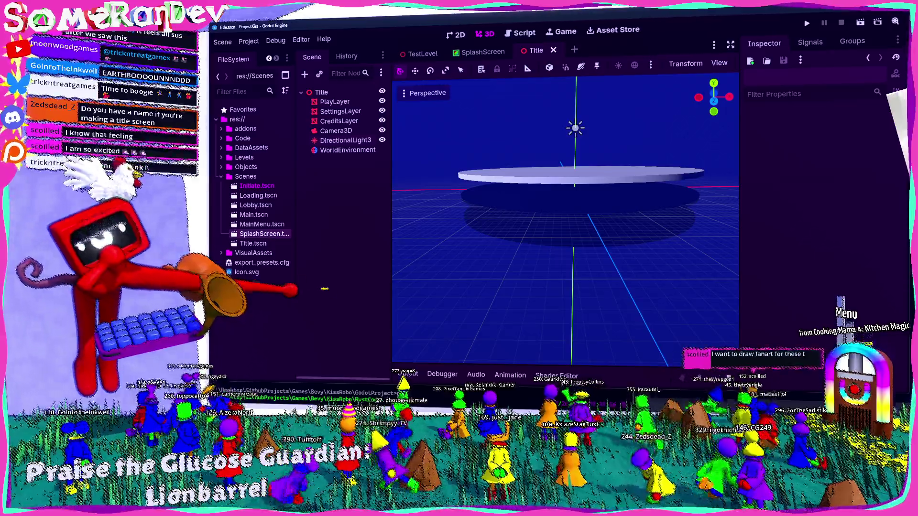
{"action": "key", "text": "ctrl+s"}
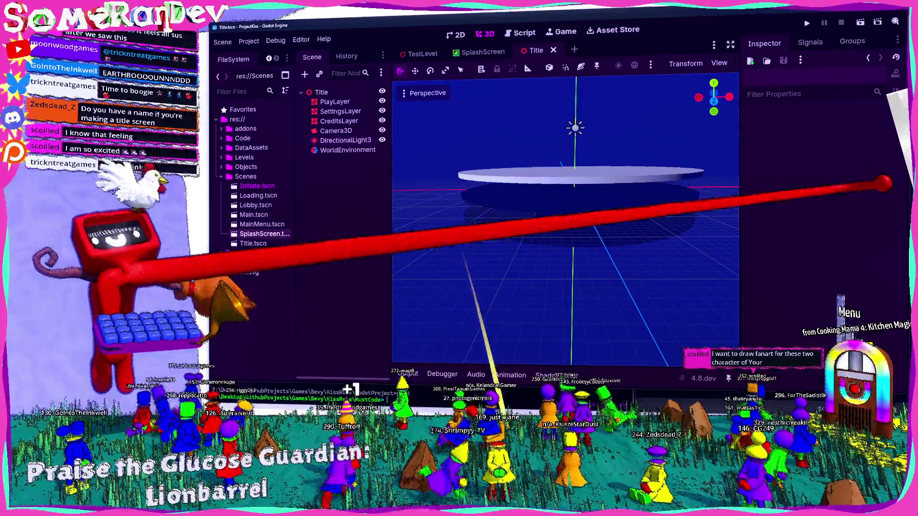
{"action": "left_click", "coordinate": [335, 102]}
{"action": "left_click", "coordinate": [339, 121], "text": "shift"}
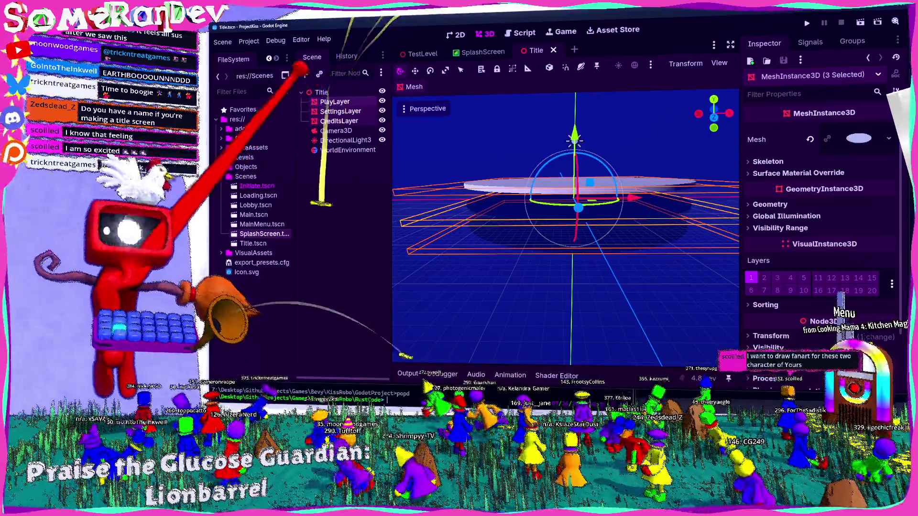
{"action": "key", "text": "ctrl+a"}
{"action": "type", "text": "node3d"}
{"action": "key", "text": "Return"}
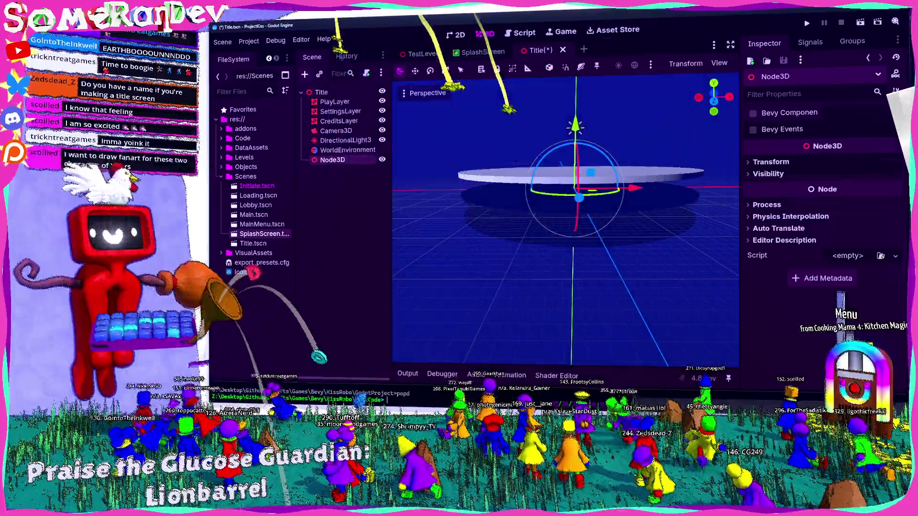
Rename the Node3D 'Geometry', move PlayLayer, SettingsLayer and CreditsLayer under it, and save
{"action": "key", "text": "F2"}
{"action": "type", "text": "Ge"}
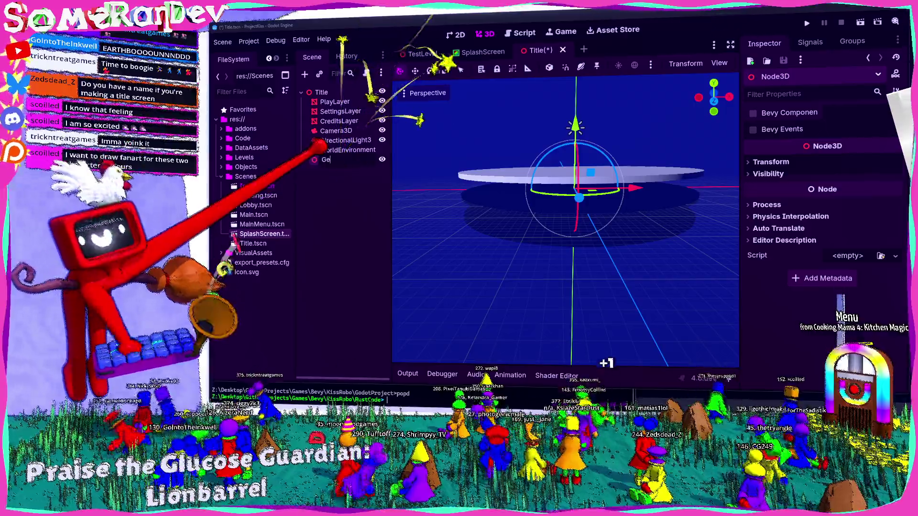
{"action": "type", "text": "ometry"}
{"action": "key", "text": "Return"}
{"action": "left_click", "coordinate": [335, 102]}
{"action": "left_click", "coordinate": [339, 121], "text": "shift"}
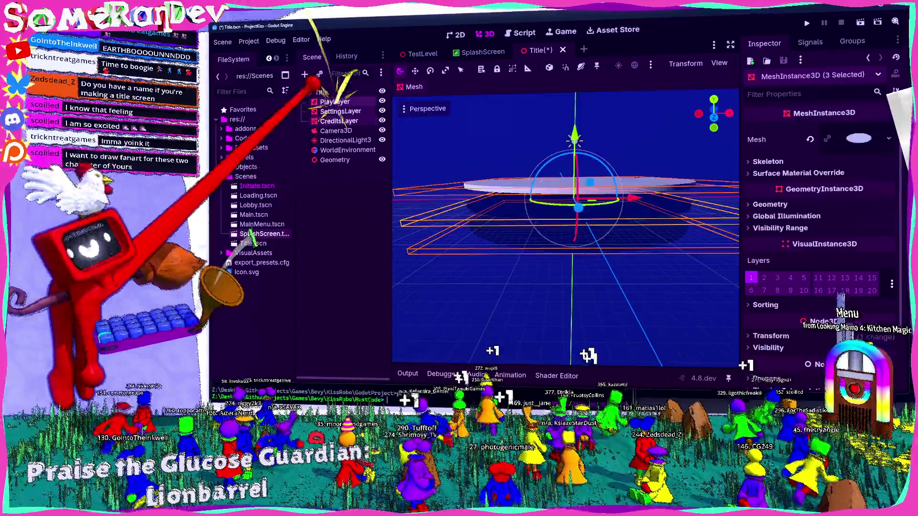
{"action": "left_click_drag", "start_coordinate": [339, 111], "coordinate": [335, 159]}
{"action": "key", "text": "ctrl+s"}
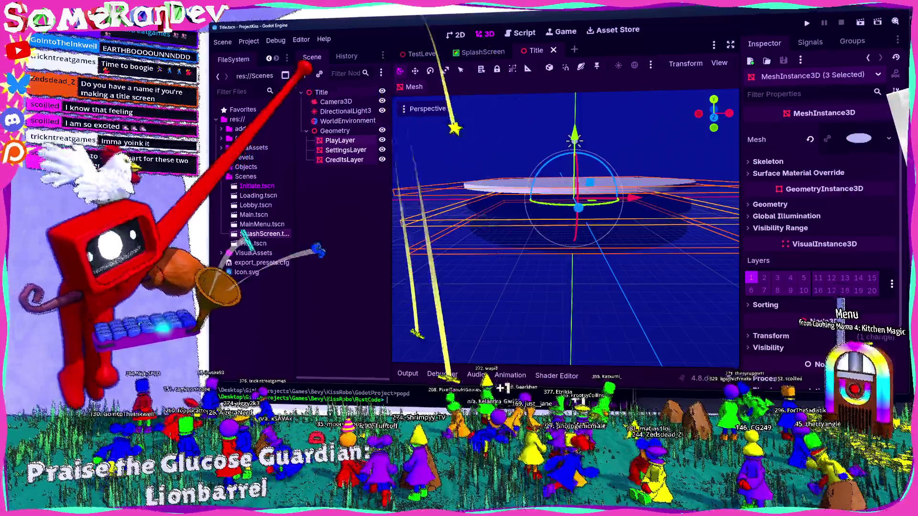
Review the remaining nodes, collapse Geometry, and select Title to add another node
{"action": "left_click", "coordinate": [337, 101]}
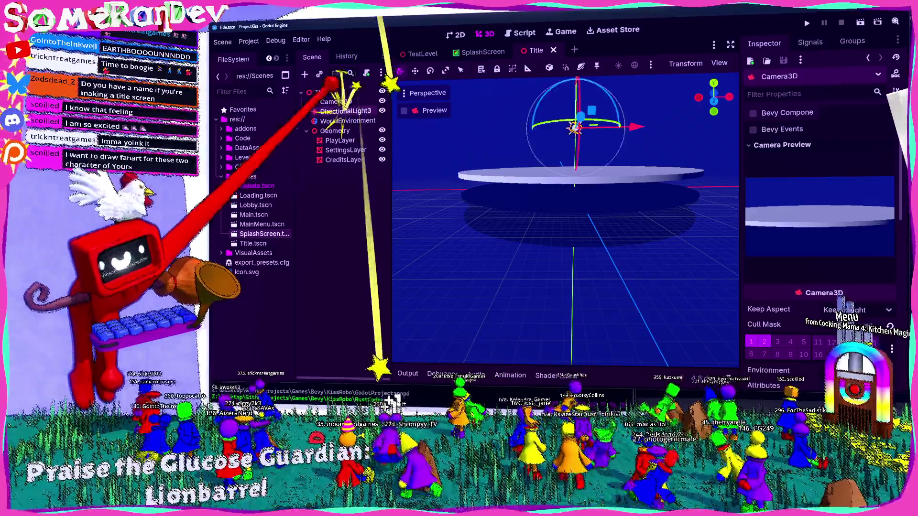
{"action": "left_click", "coordinate": [347, 120]}
{"action": "left_click", "coordinate": [345, 111]}
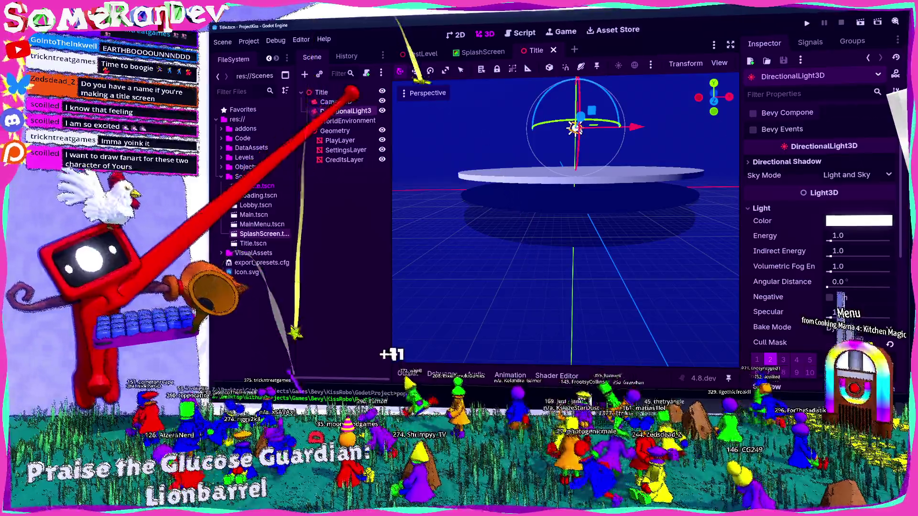
{"action": "scroll", "coordinate": [541, 197], "scroll_direction": "up", "scroll_amount": 3}
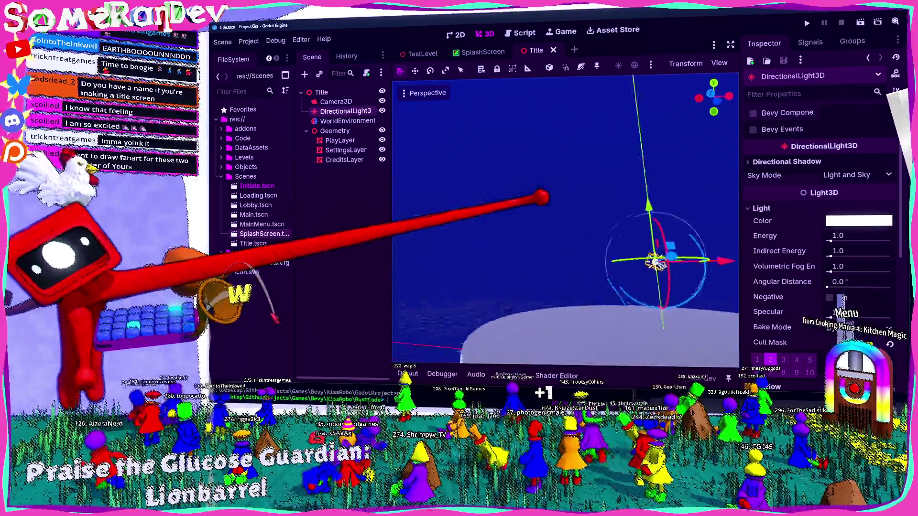
{"action": "scroll", "coordinate": [545, 196], "scroll_direction": "down", "scroll_amount": 3}
{"action": "left_click", "coordinate": [307, 130]}
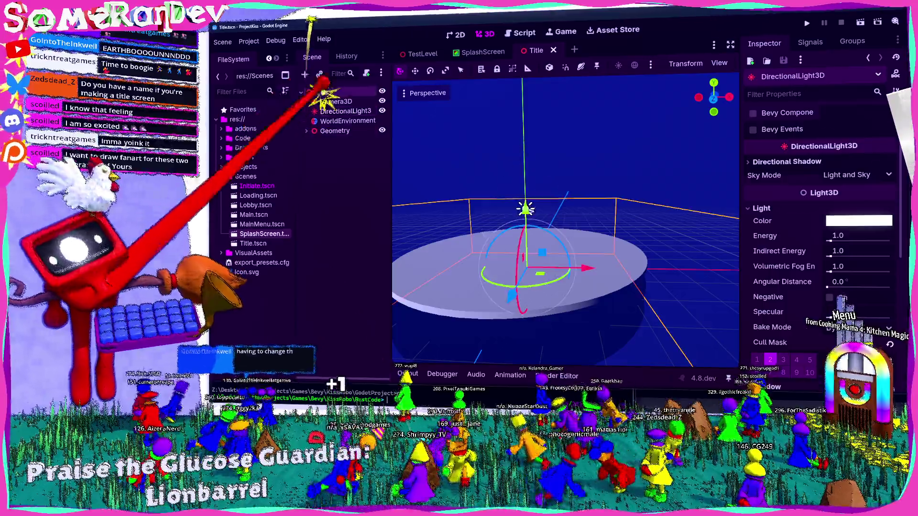
{"action": "left_click", "coordinate": [321, 92]}
{"action": "key", "text": "ctrl+a"}
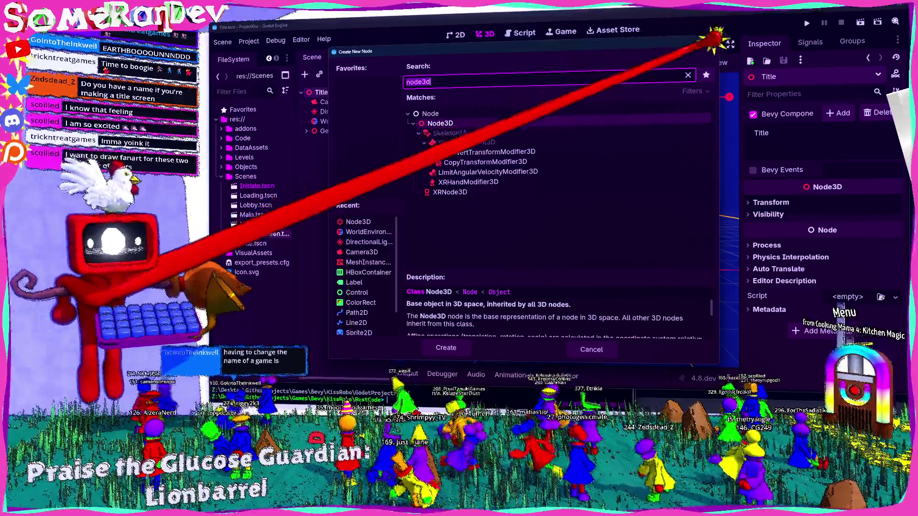
Switch to the 2D workspace and add a Label node to the Title scene
{"action": "key", "text": "Escape"}
{"action": "left_click", "coordinate": [456, 34]}
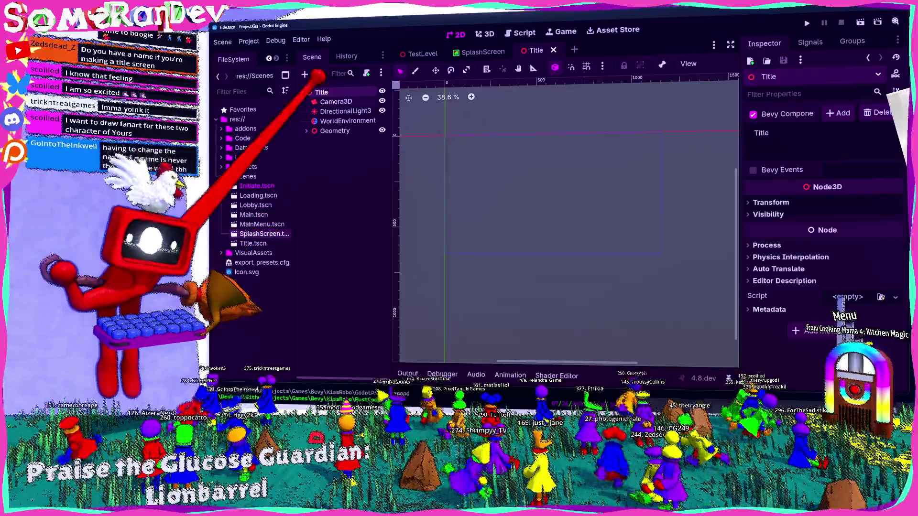
{"action": "left_click", "coordinate": [304, 75]}
{"action": "type", "text": "L"}
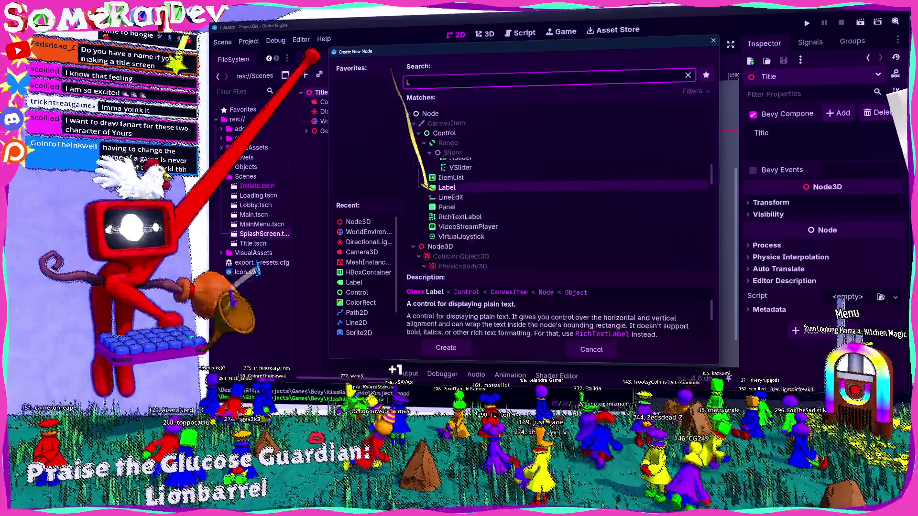
{"action": "type", "text": "abel"}
{"action": "key", "text": "Return"}
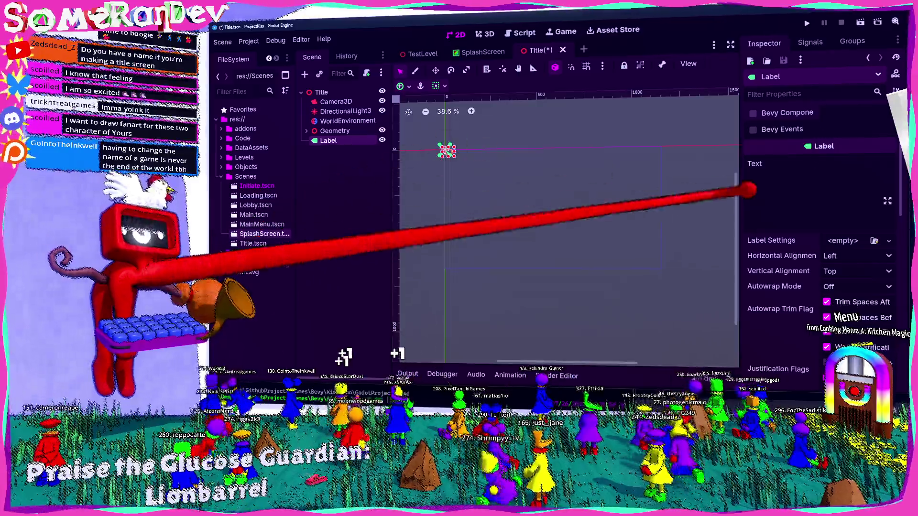
Widen the Label's box and assign it a new LabelSettings resource with Font expanded
{"action": "scroll", "coordinate": [522, 164], "scroll_direction": "up", "scroll_amount": 1}
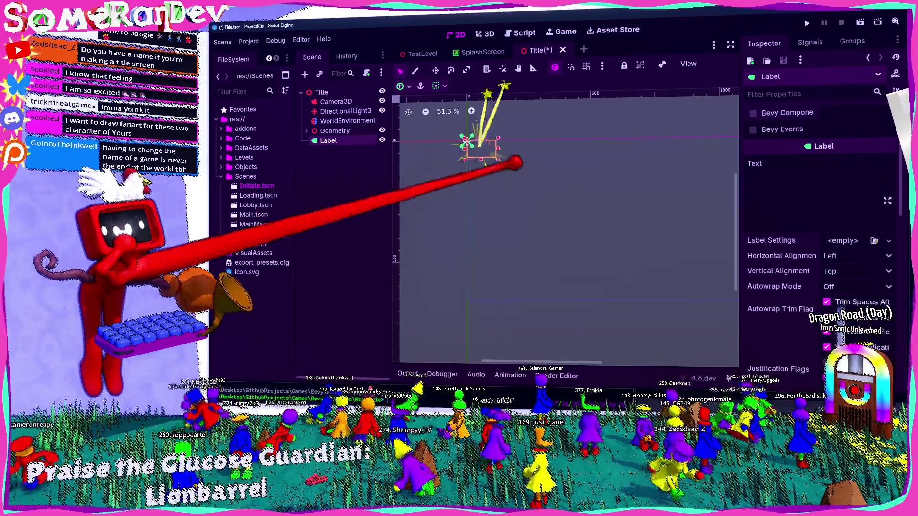
{"action": "left_click_drag", "start_coordinate": [517, 163], "coordinate": [524, 166]}
{"action": "left_click", "coordinate": [842, 240]}
{"action": "left_click", "coordinate": [886, 264]}
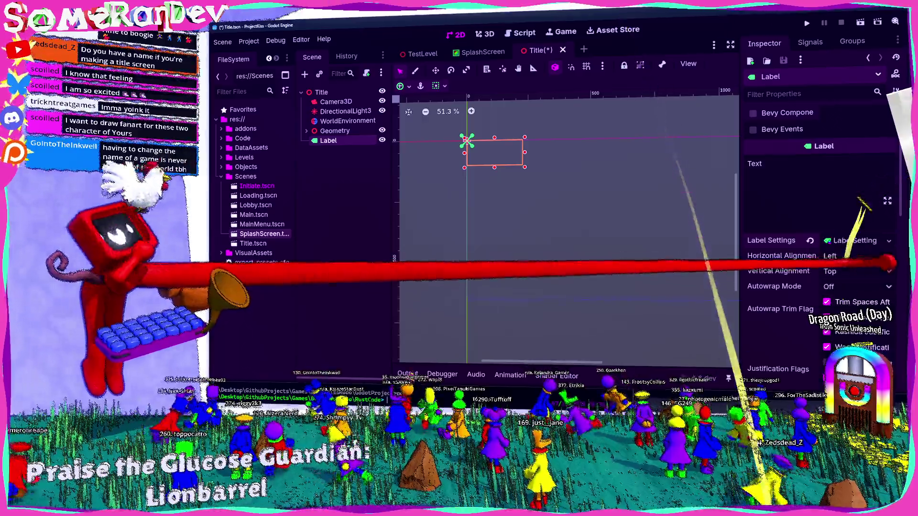
{"action": "left_click", "coordinate": [841, 285]}
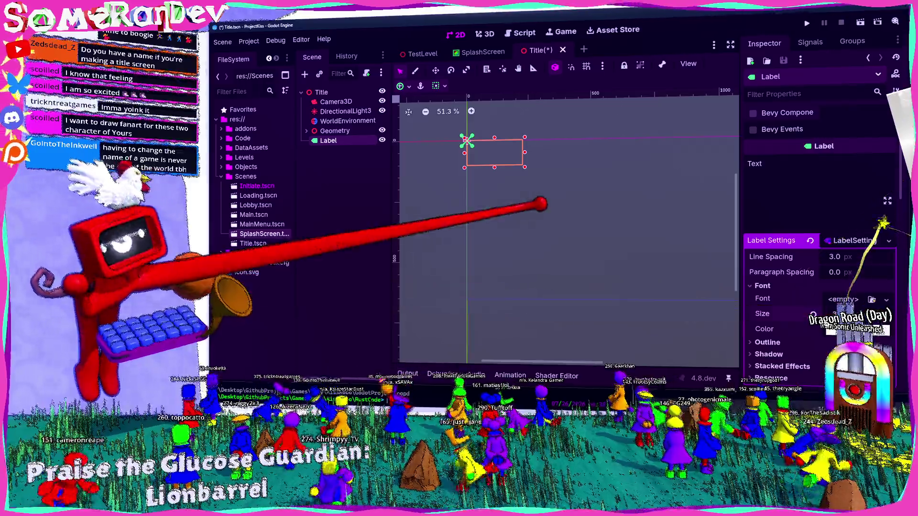
{"action": "left_click", "coordinate": [812, 182]}
Give the label placeholder text 'gfd', shrink its box, then change the text to 'Insert'
{"action": "type", "text": "gfd"}
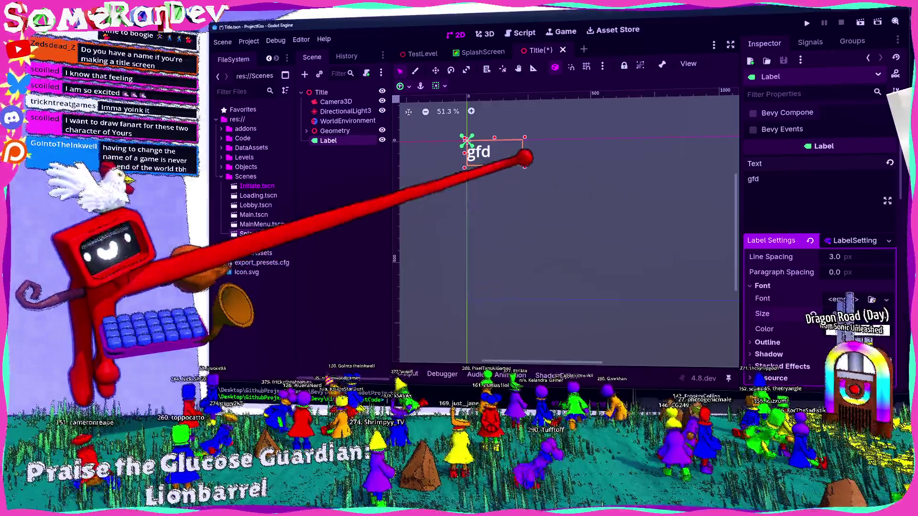
{"action": "left_click_drag", "start_coordinate": [524, 167], "coordinate": [475, 148]}
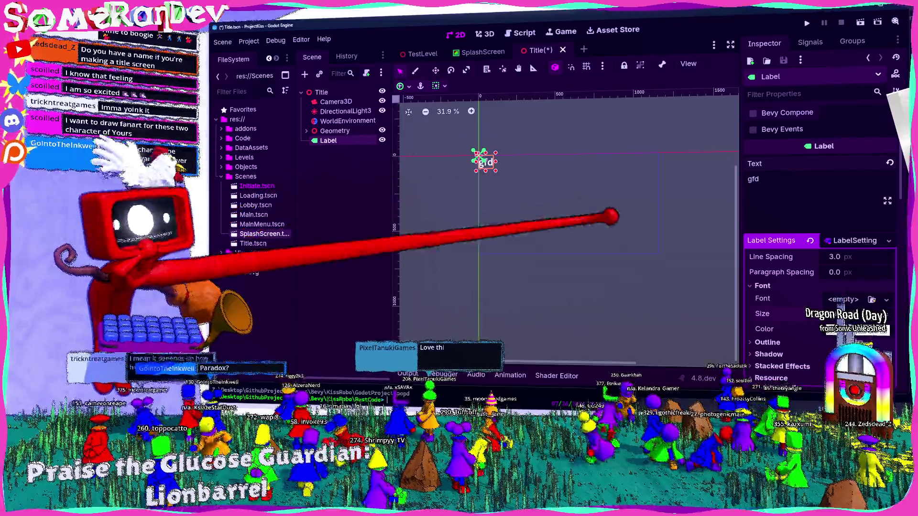
{"action": "scroll", "coordinate": [507, 193], "scroll_direction": "down", "scroll_amount": 3}
{"action": "scroll", "coordinate": [526, 191], "scroll_direction": "up", "scroll_amount": 2}
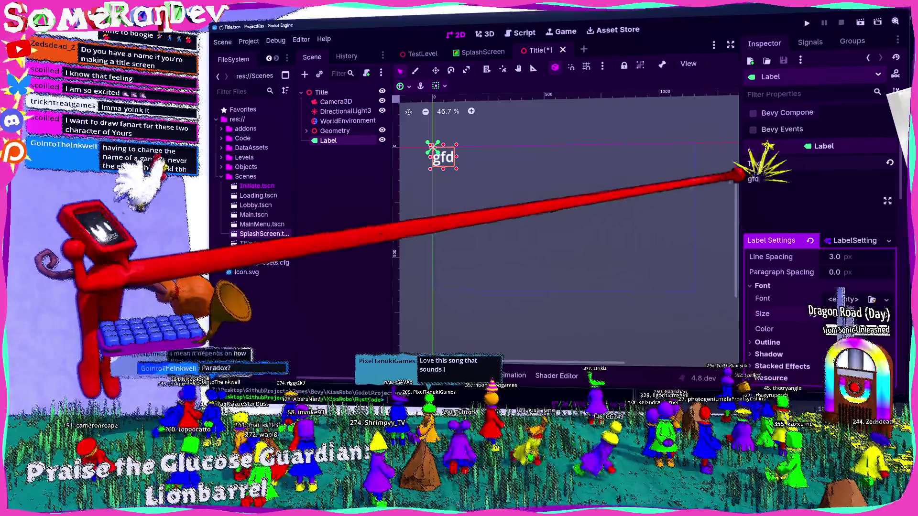
{"action": "type", "text": "Insert"}
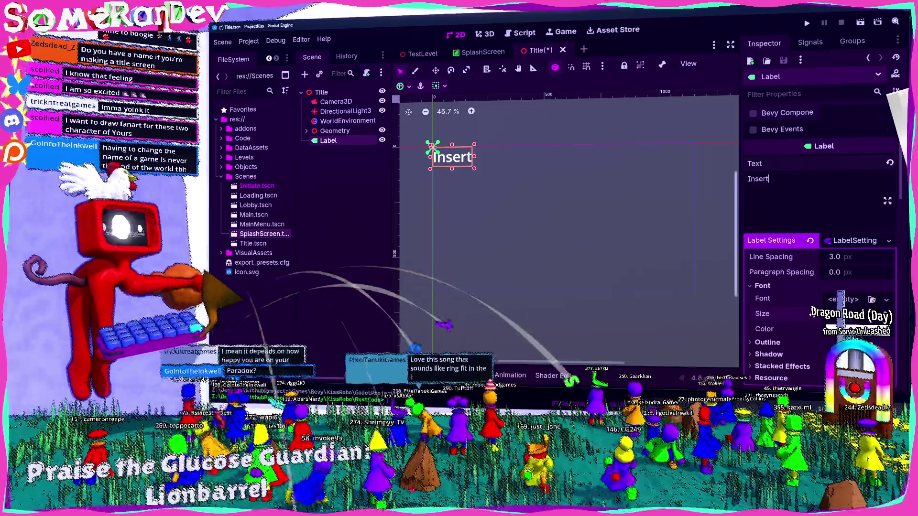
Move, tilt and enlarge the Insert label on the canvas
{"action": "left_click", "coordinate": [435, 70]}
{"action": "mouse_move", "coordinate": [444, 158]}
{"action": "left_mouse_down"}
{"action": "mouse_move", "coordinate": [482, 172]}
{"action": "mouse_move", "coordinate": [512, 160]}
{"action": "left_mouse_up"}
{"action": "left_click", "coordinate": [450, 70]}
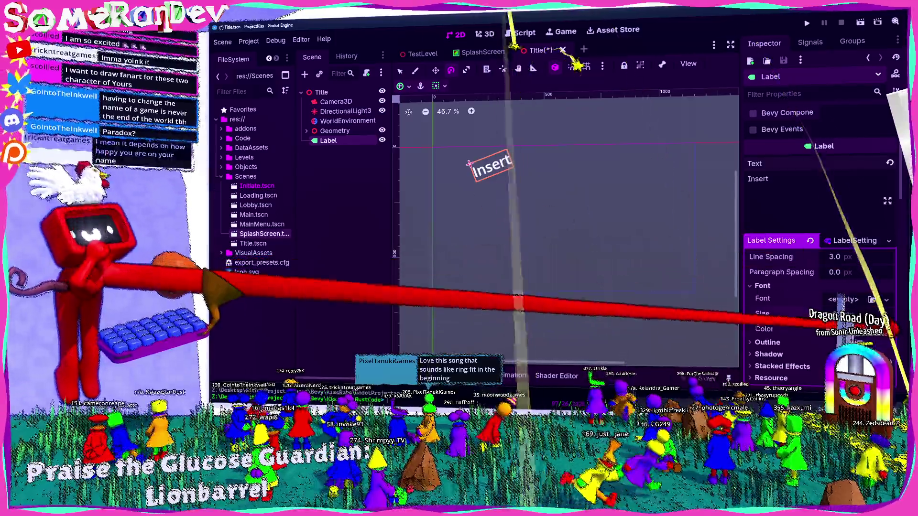
{"action": "left_click_drag", "start_coordinate": [841, 313], "coordinate": [860, 313]}
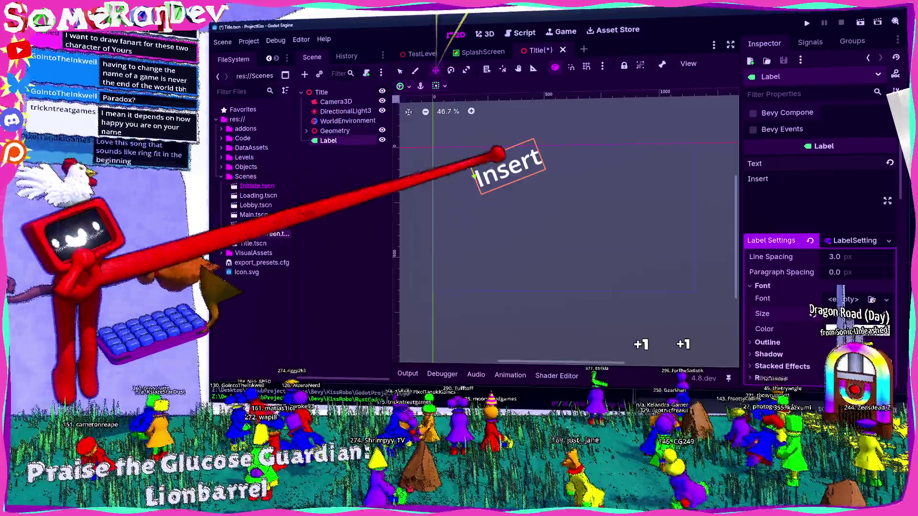
{"action": "key", "text": "ctrl+z"}
{"action": "key", "text": "ctrl+z"}
{"action": "key", "text": "ctrl+shift+z"}
{"action": "key", "text": "w"}
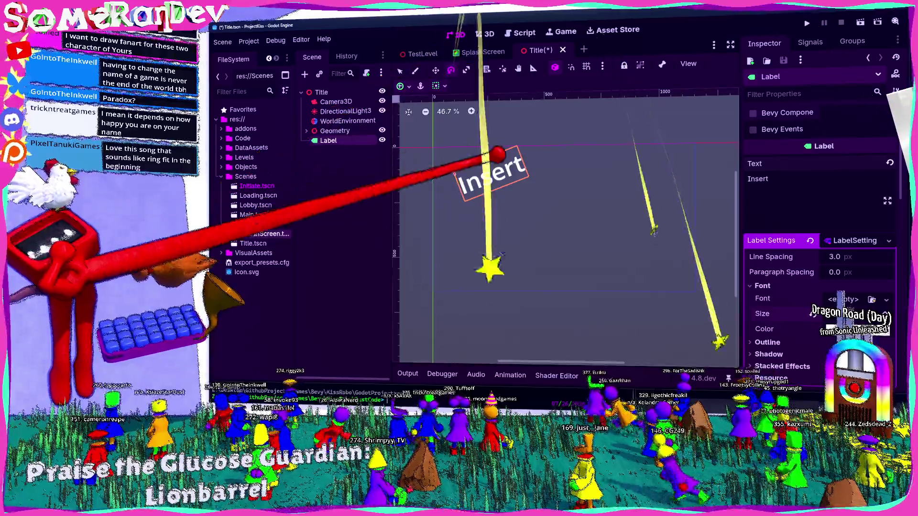
Duplicate the Insert label as Label2
{"action": "right_click", "coordinate": [316, 130]}
{"action": "left_click", "coordinate": [316, 126]}
{"action": "left_click", "coordinate": [328, 140]}
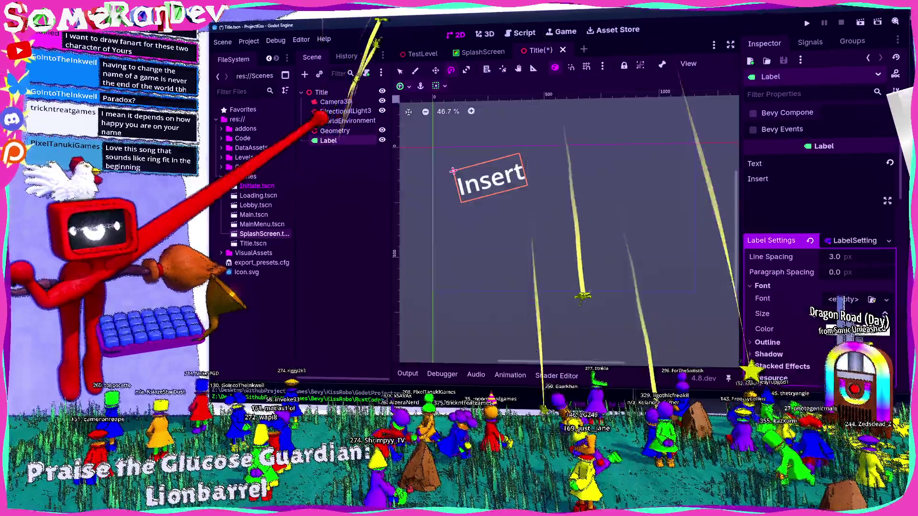
{"action": "right_click", "coordinate": [328, 140]}
{"action": "key", "text": "ctrl+d"}
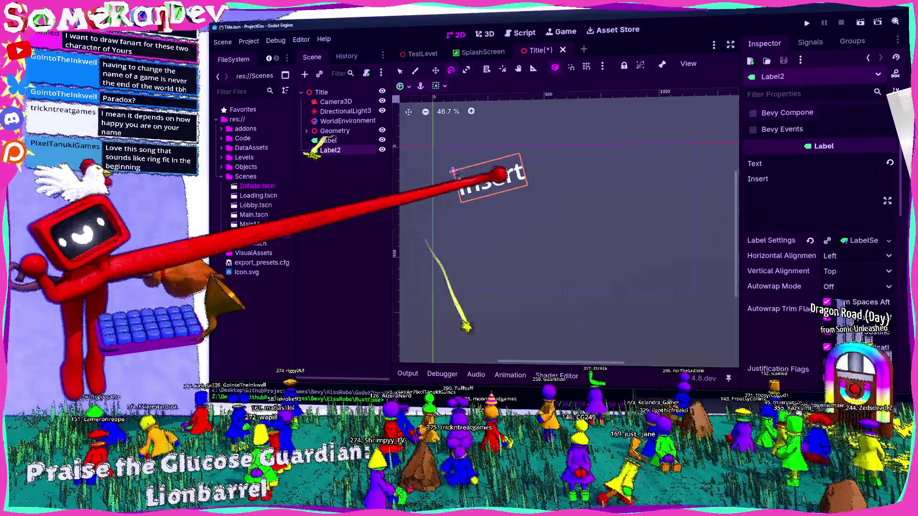
Tilt Label2 less, duplicate it as Label3, and move Label3 below the others
{"action": "mouse_move", "coordinate": [461, 187]}
{"action": "left_mouse_down"}
{"action": "mouse_move", "coordinate": [461, 203]}
{"action": "mouse_move", "coordinate": [586, 199]}
{"action": "mouse_move", "coordinate": [569, 204]}
{"action": "mouse_move", "coordinate": [557, 191]}
{"action": "left_mouse_up"}
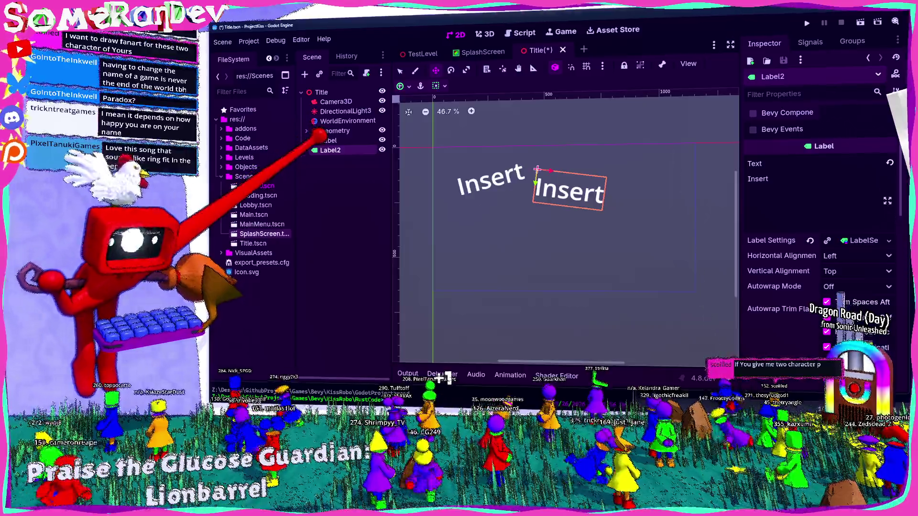
{"action": "right_click", "coordinate": [337, 150]}
{"action": "left_click", "coordinate": [378, 225]}
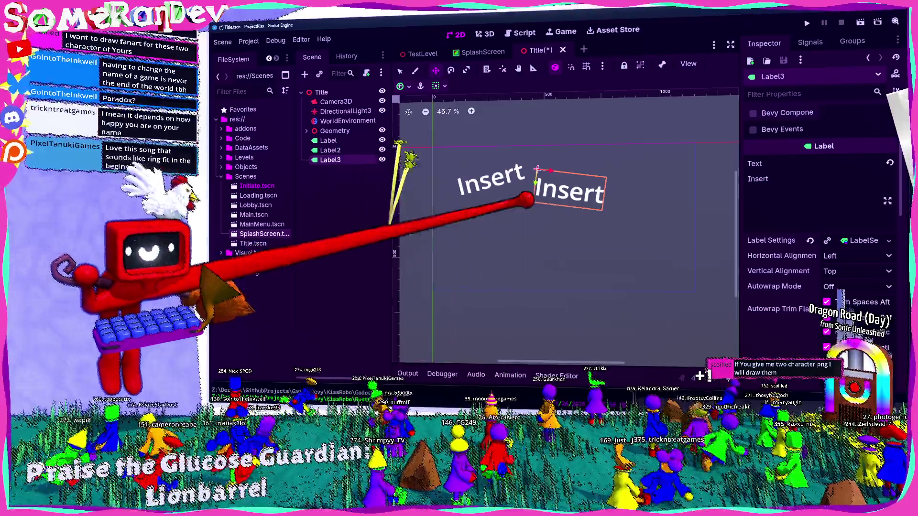
{"action": "left_click_drag", "start_coordinate": [550, 177], "coordinate": [513, 207]}
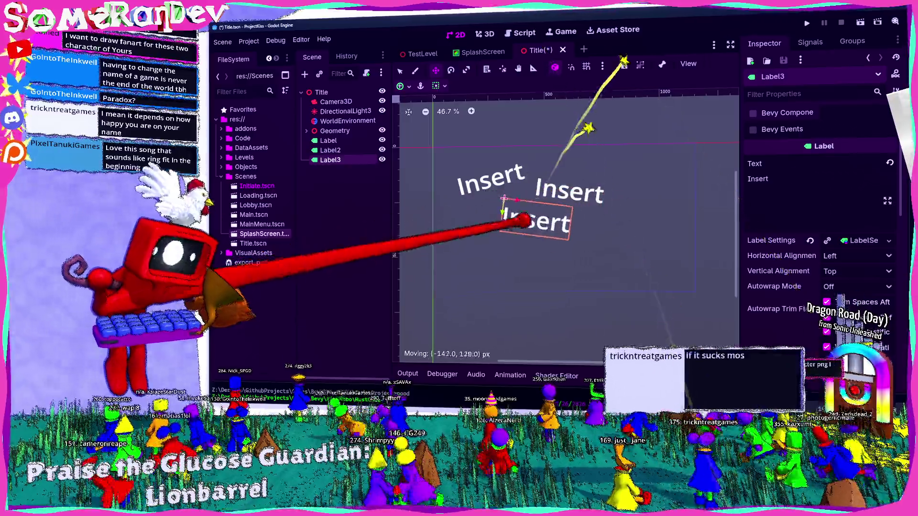
Raise Label3's font size in its label settings and check its layout settings
{"action": "left_click", "coordinate": [894, 243]}
{"action": "left_click_drag", "start_coordinate": [842, 313], "coordinate": [865, 314]}
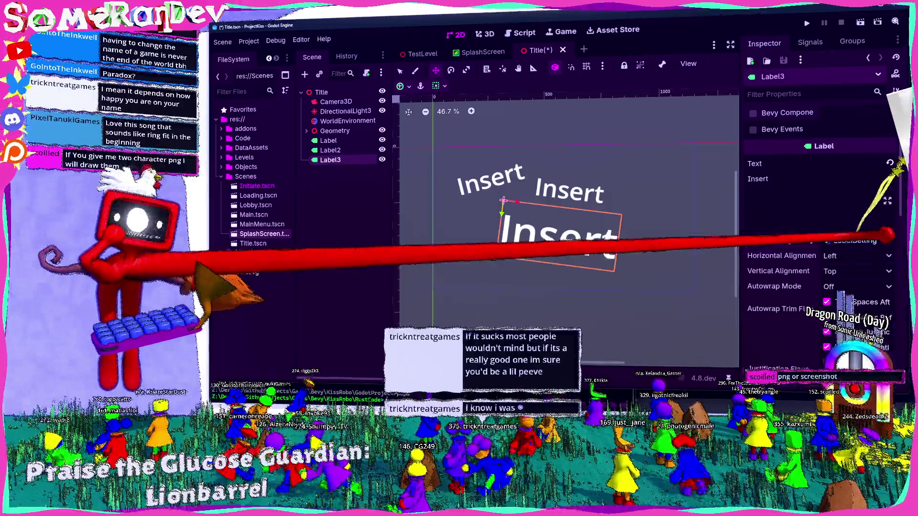
{"action": "scroll", "coordinate": [830, 290], "scroll_direction": "down", "scroll_amount": 10}
{"action": "scroll", "coordinate": [830, 290], "scroll_direction": "up", "scroll_amount": 5}
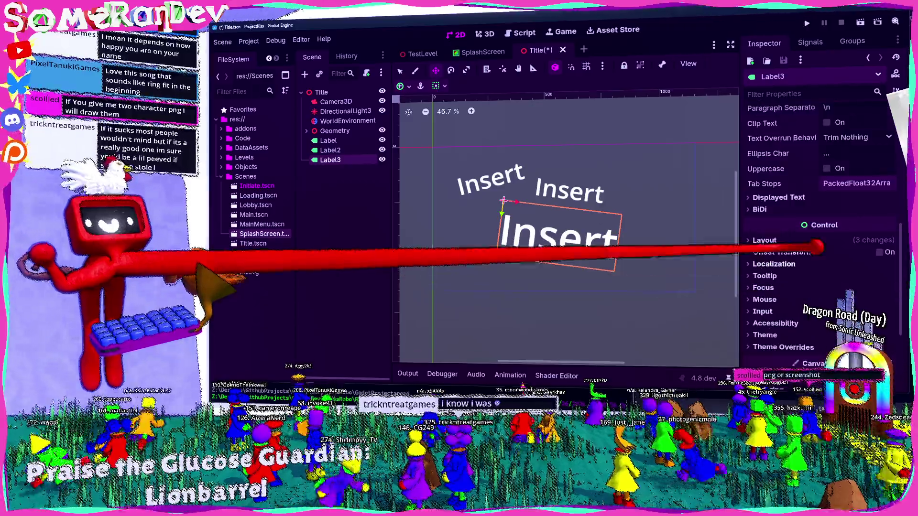
{"action": "left_click", "coordinate": [808, 221]}
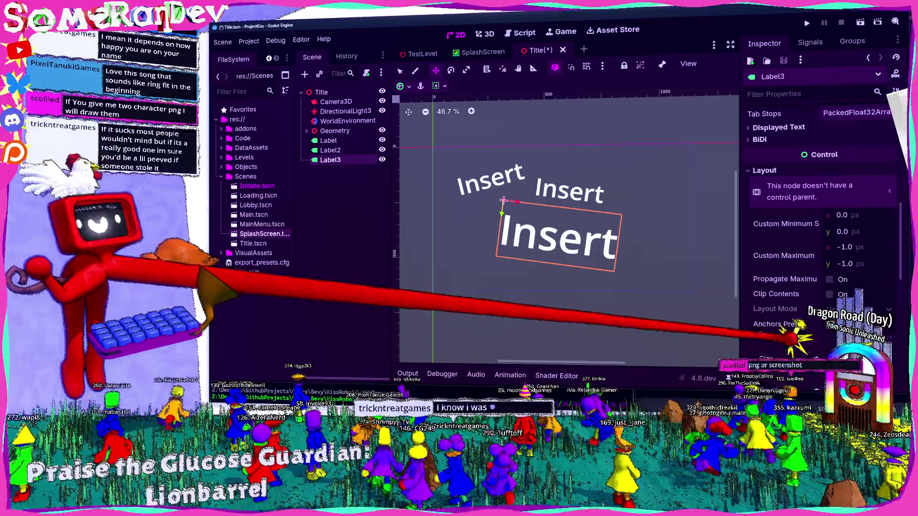
{"action": "scroll", "coordinate": [822, 239], "scroll_direction": "down", "scroll_amount": 3}
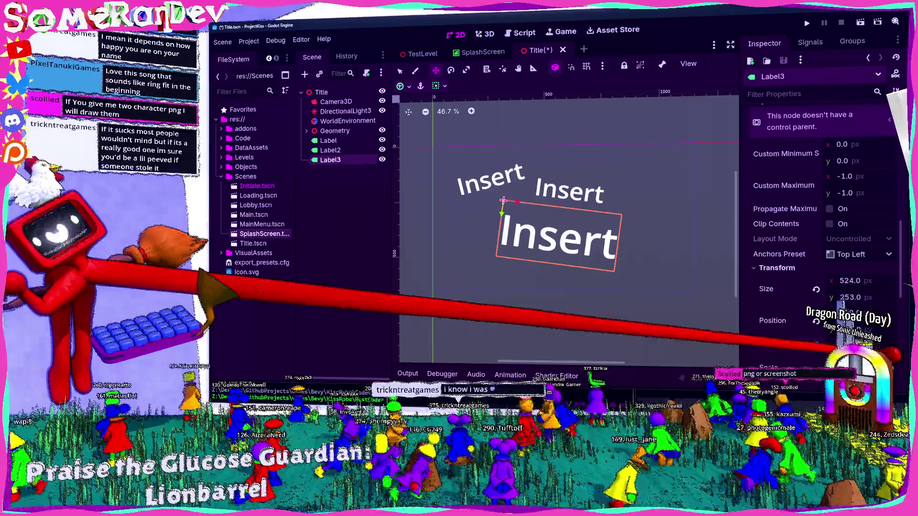
Reposition the three Insert labels: two tilted side by side above the large one
{"action": "key", "text": "q"}
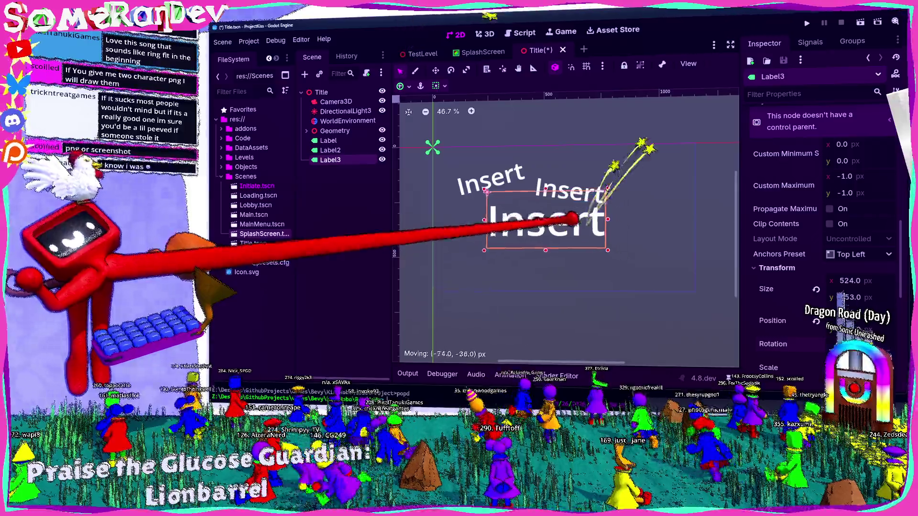
{"action": "left_click_drag", "start_coordinate": [497, 186], "coordinate": [526, 188]}
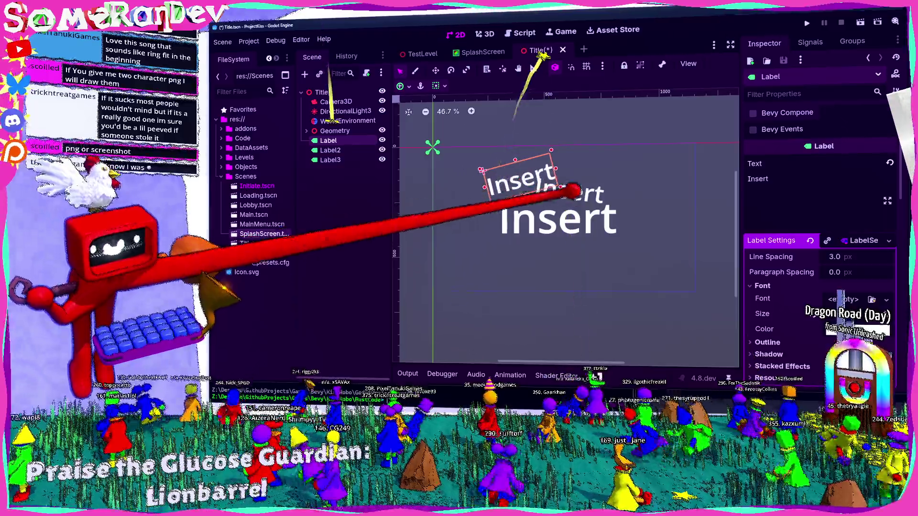
{"action": "left_click", "coordinate": [569, 191]}
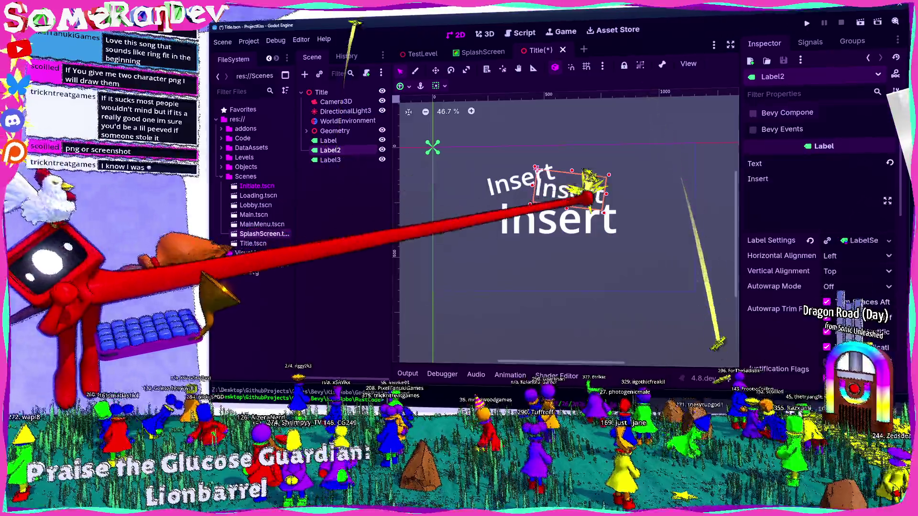
{"action": "left_click_drag", "start_coordinate": [559, 217], "coordinate": [554, 213]}
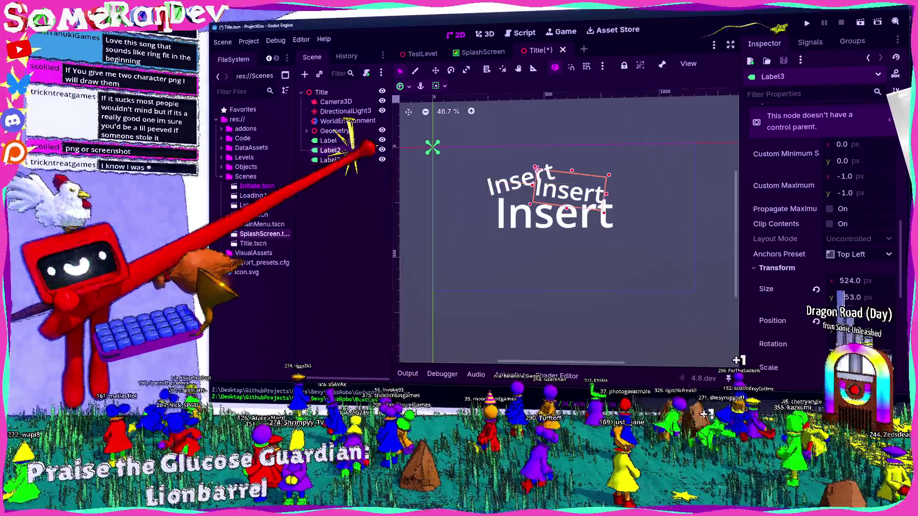
{"action": "left_click", "coordinate": [330, 151]}
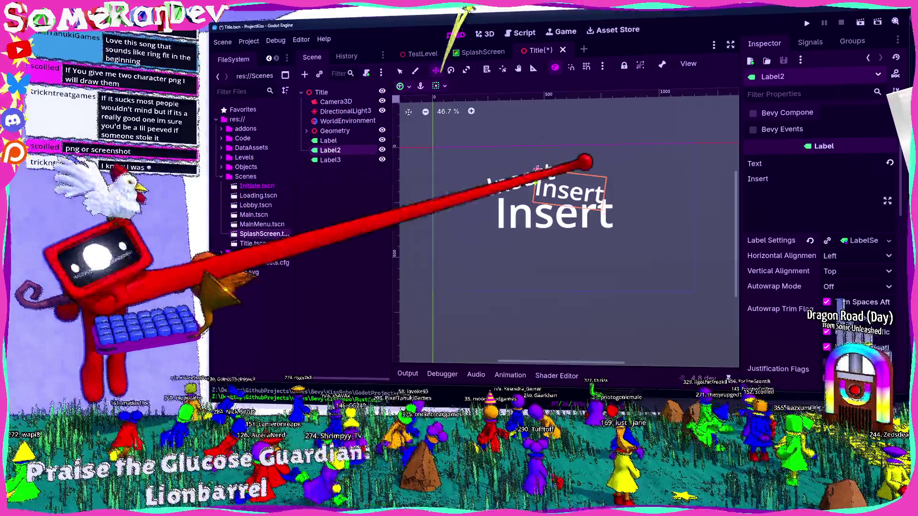
{"action": "left_click_drag", "start_coordinate": [535, 168], "coordinate": [555, 169]}
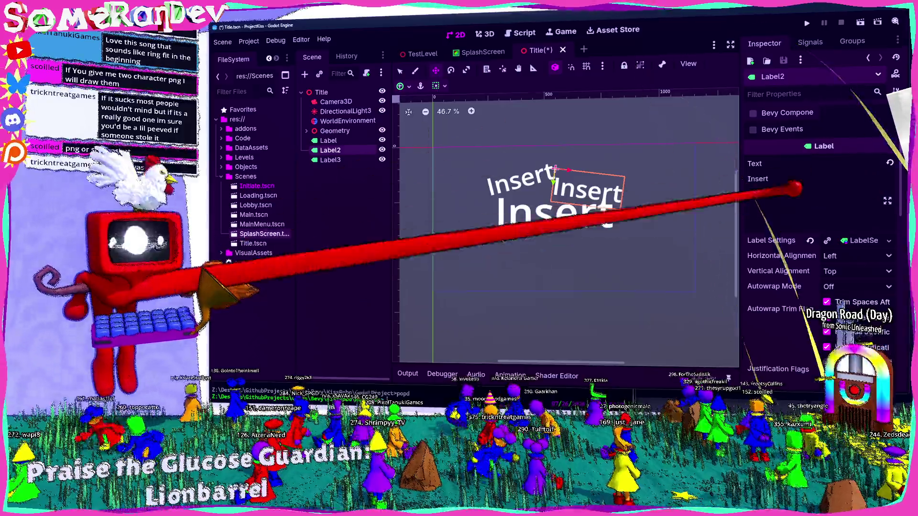
Change Label2's text to 'Title' and Label3's text to 'HEEREE'
{"action": "double_click", "coordinate": [758, 179]}
{"action": "type", "text": "Title"}
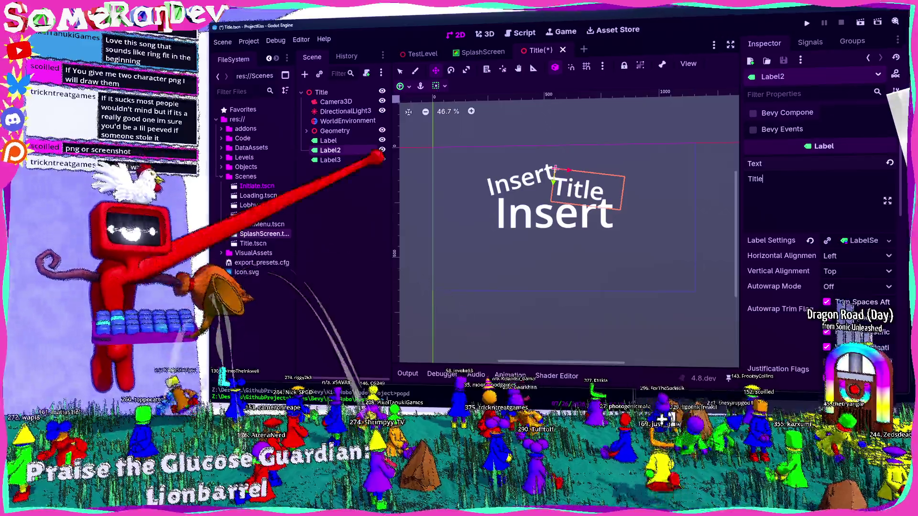
{"action": "left_click", "coordinate": [330, 160]}
{"action": "scroll", "coordinate": [813, 158], "scroll_direction": "up", "scroll_amount": 5}
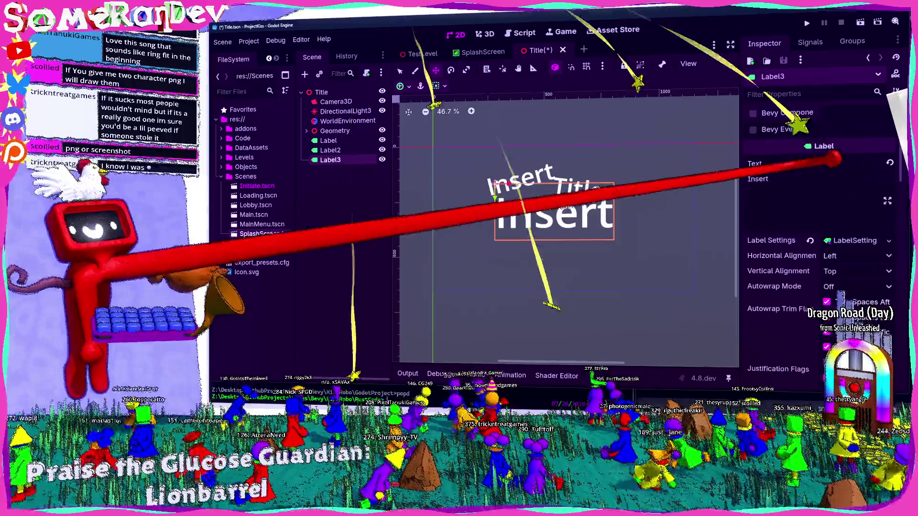
{"action": "double_click", "coordinate": [764, 167]}
{"action": "type", "text": "HEEREE"}
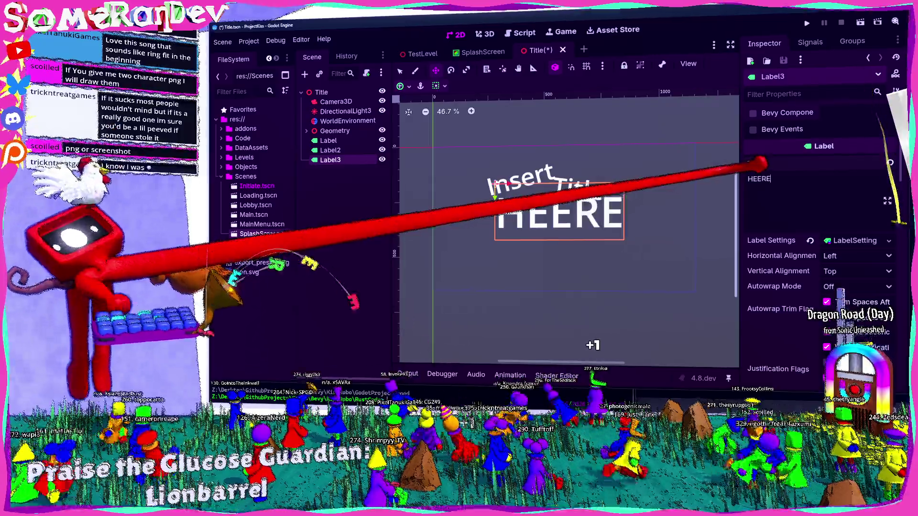
Position the Title and Insert labels above HEEREE, save, and run the scene with F6
{"action": "left_click_drag", "start_coordinate": [567, 217], "coordinate": [555, 223]}
{"action": "right_click", "coordinate": [554, 223]}
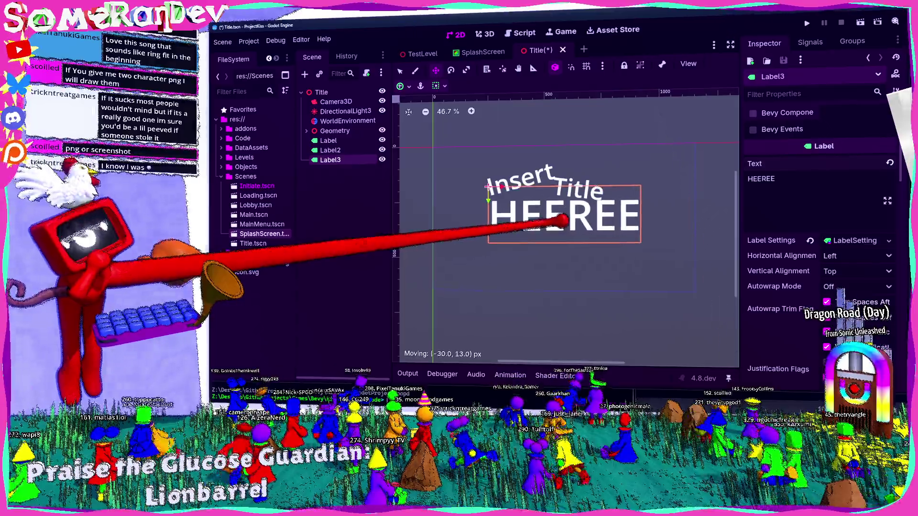
{"action": "key", "text": "ctrl+s"}
{"action": "mouse_move", "coordinate": [555, 168]}
{"action": "left_mouse_down"}
{"action": "mouse_move", "coordinate": [593, 165]}
{"action": "mouse_move", "coordinate": [582, 163]}
{"action": "left_mouse_up"}
{"action": "left_click", "coordinate": [861, 240]}
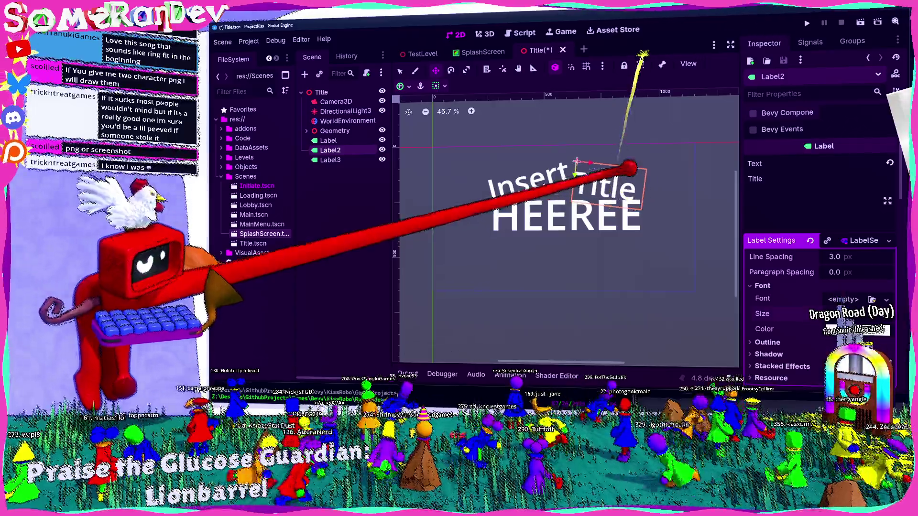
{"action": "left_click_drag", "start_coordinate": [503, 170], "coordinate": [508, 155]}
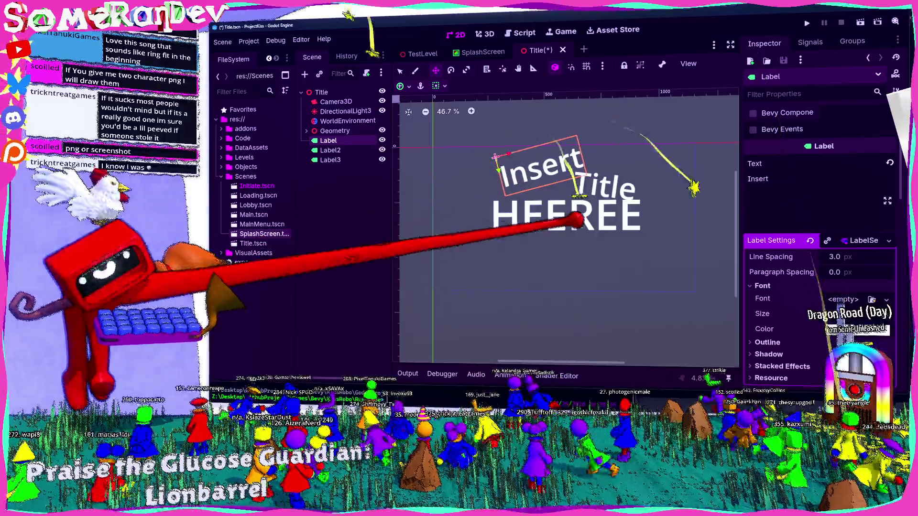
{"action": "left_click", "coordinate": [330, 150]}
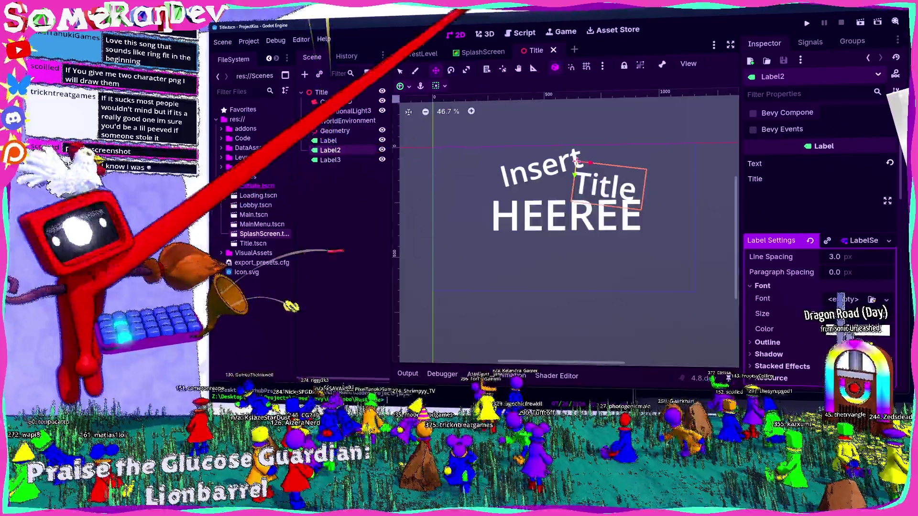
{"action": "key", "text": "F6"}
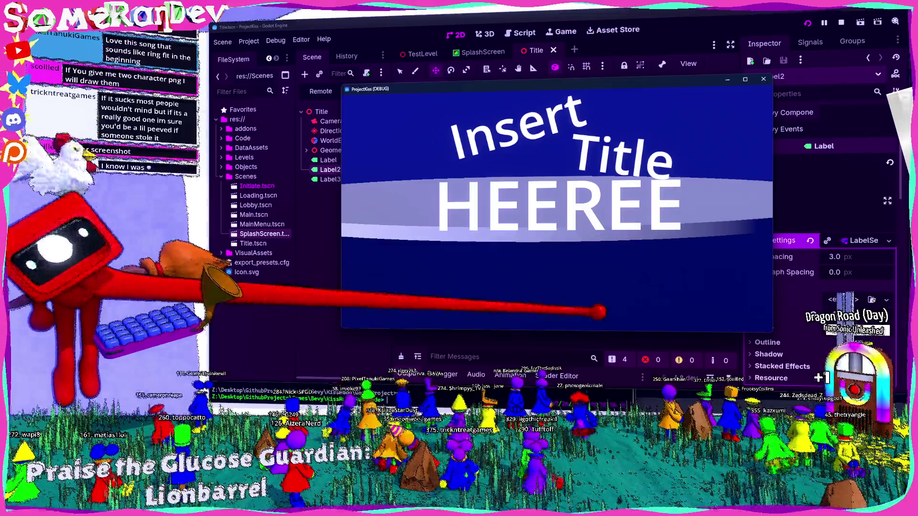
Close the game preview and open the context menu of the HEEREE label (Label3)
{"action": "left_click", "coordinate": [763, 79]}
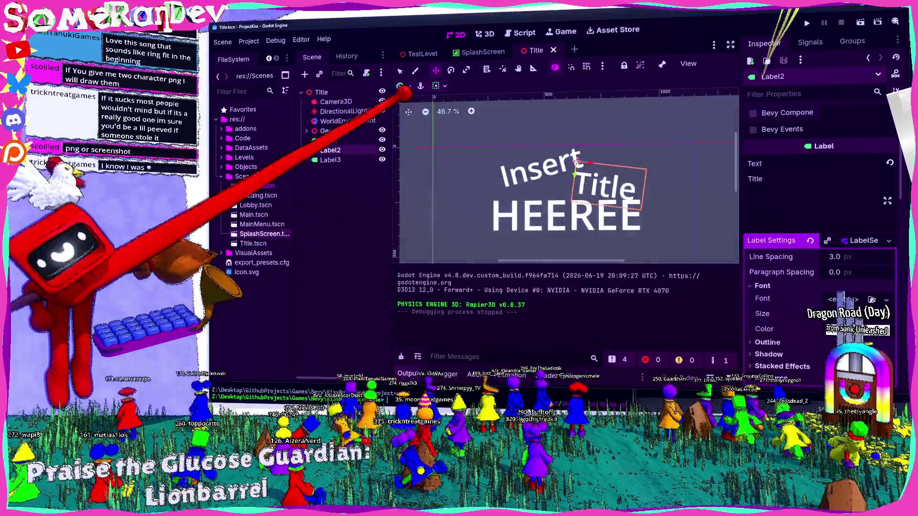
{"action": "left_click", "coordinate": [329, 160]}
{"action": "right_click", "coordinate": [330, 160]}
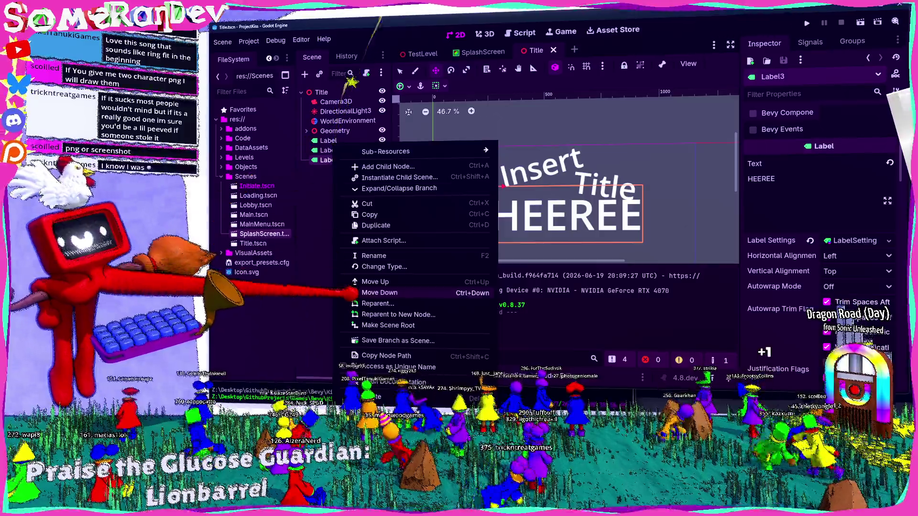
Duplicate the HEEREE label, move the copy below it, and change its text to 'press start to continue'
{"action": "left_click", "coordinate": [364, 225]}
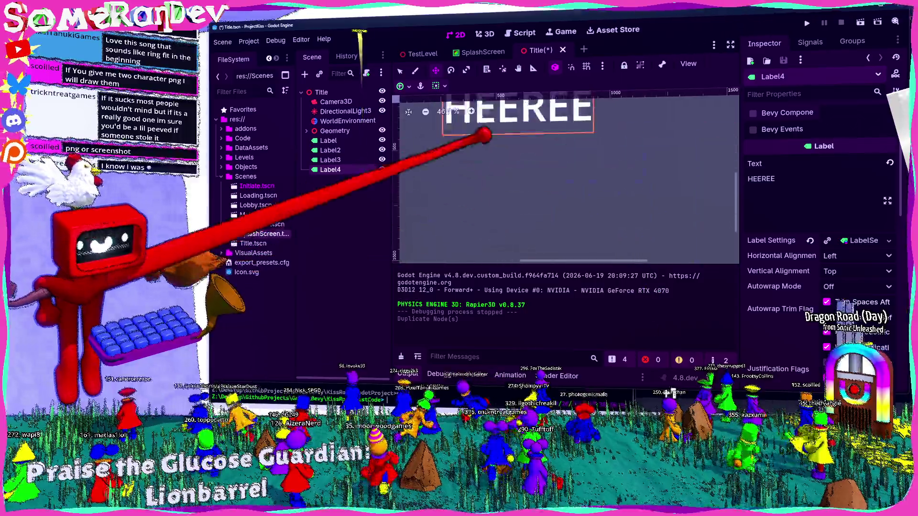
{"action": "left_click_drag", "start_coordinate": [493, 154], "coordinate": [492, 198]}
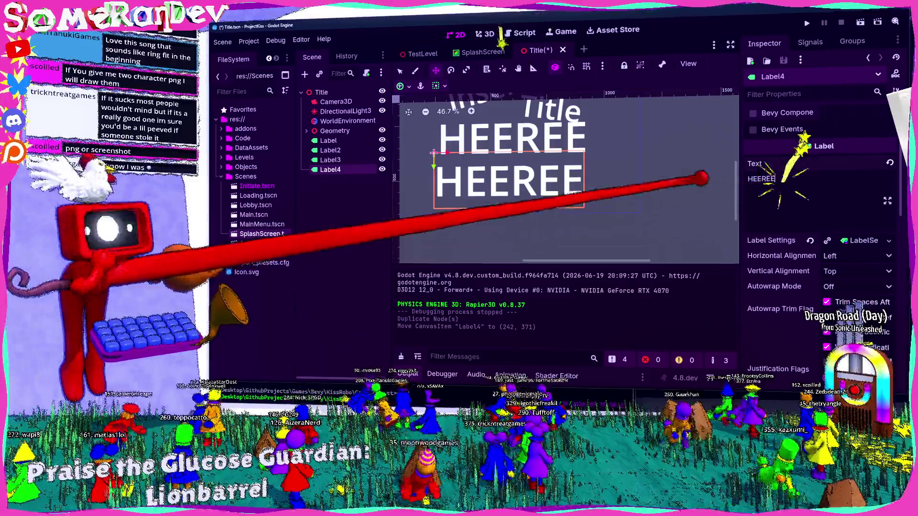
{"action": "double_click", "coordinate": [760, 178]}
{"action": "type", "text": "press "}
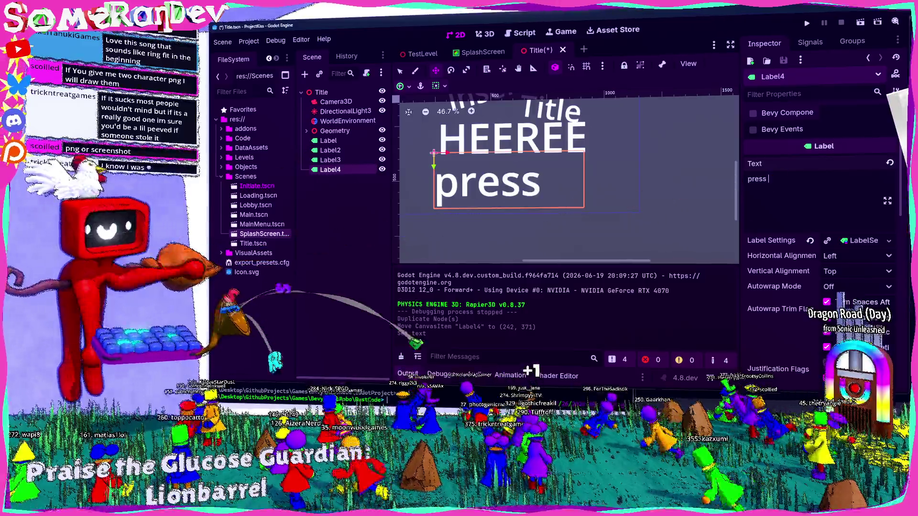
{"action": "type", "text": "start to continue"}
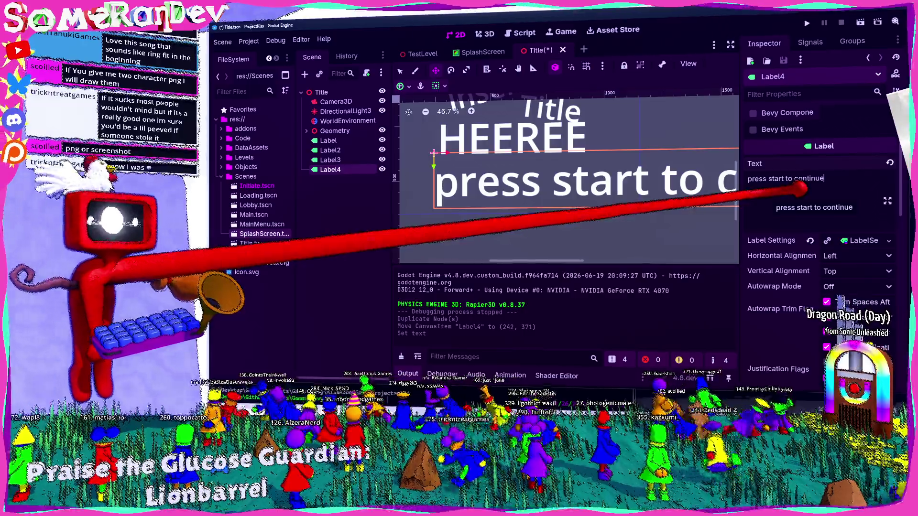
Give the new label its own Label Settings with a smaller font size, lower it, and save
{"action": "left_click", "coordinate": [856, 240]}
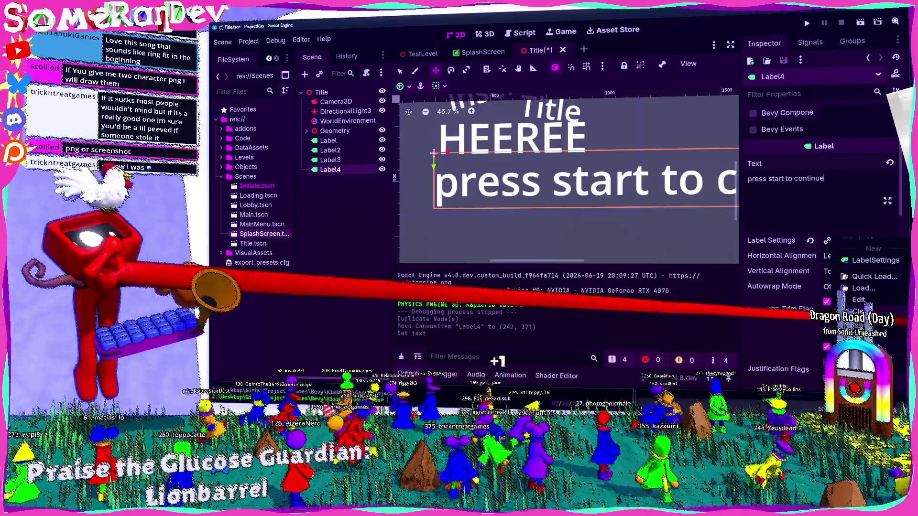
{"action": "left_click", "coordinate": [763, 286]}
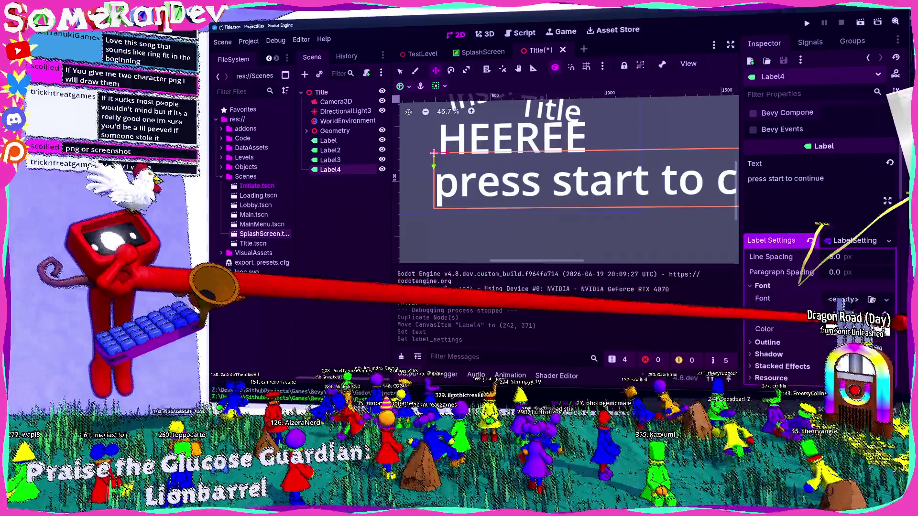
{"action": "left_click_drag", "start_coordinate": [841, 314], "coordinate": [813, 313]}
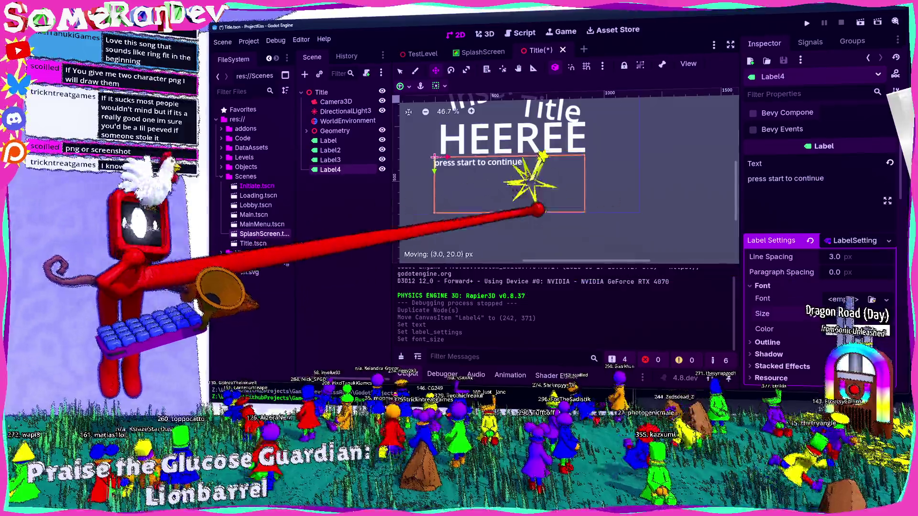
{"action": "left_click_drag", "start_coordinate": [537, 153], "coordinate": [543, 197]}
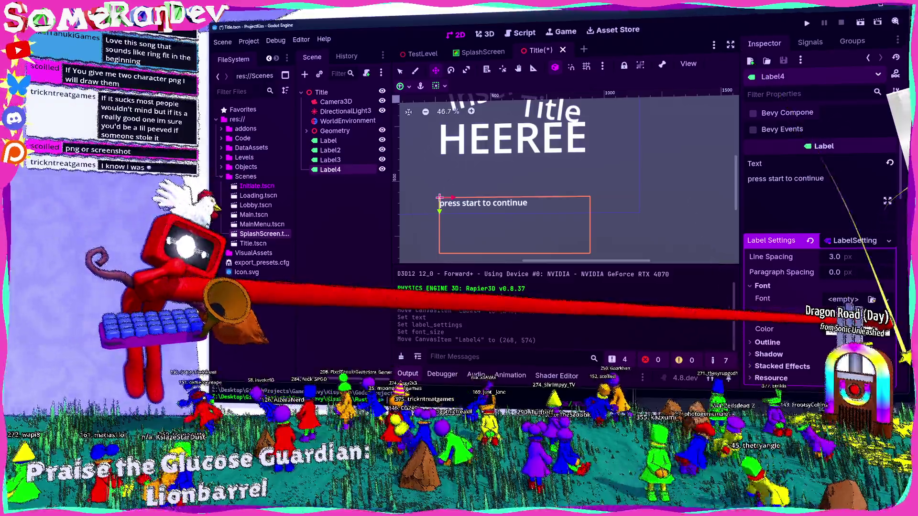
{"action": "left_click_drag", "start_coordinate": [841, 313], "coordinate": [827, 314]}
{"action": "key", "text": "ctrl+s"}
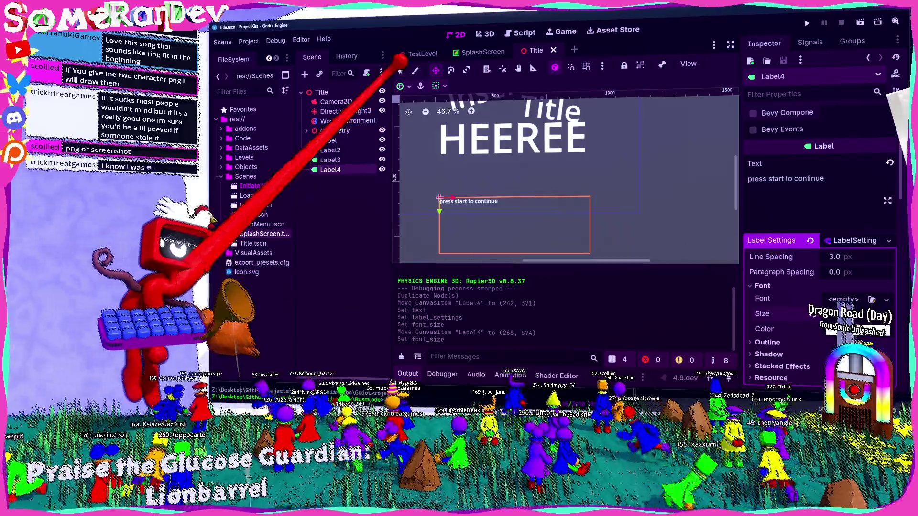
Shrink Label4's box to fit its text under HEEREE, save the scene, and switch to the browser
{"action": "left_click", "coordinate": [399, 70]}
{"action": "mouse_move", "coordinate": [592, 255]}
{"action": "left_mouse_down"}
{"action": "mouse_move", "coordinate": [500, 202]}
{"action": "mouse_move", "coordinate": [583, 207]}
{"action": "mouse_move", "coordinate": [567, 207]}
{"action": "mouse_move", "coordinate": [580, 229]}
{"action": "left_mouse_up"}
{"action": "scroll", "coordinate": [526, 201], "scroll_direction": "left", "scroll_amount": 2}
{"action": "scroll", "coordinate": [615, 211], "scroll_direction": "down", "scroll_amount": 2}
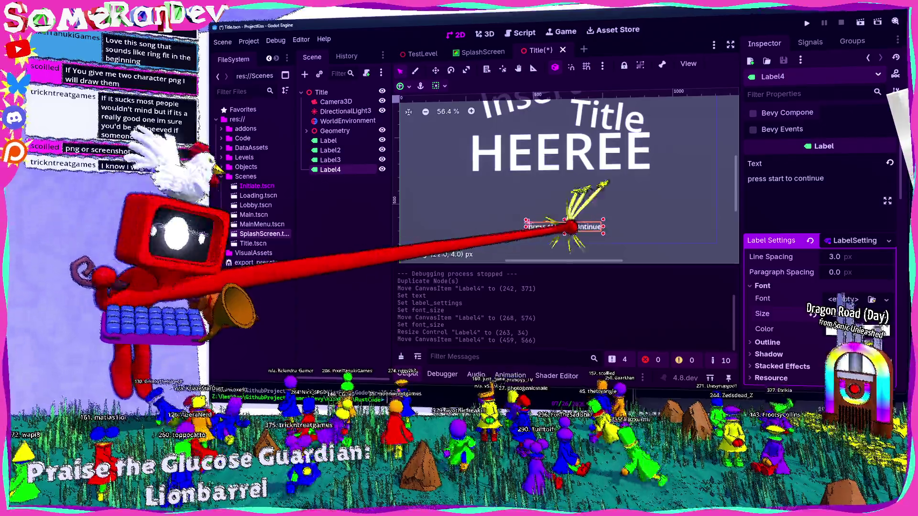
{"action": "key", "text": "ctrl+s"}
{"action": "scroll", "coordinate": [574, 214], "scroll_direction": "up", "scroll_amount": 3}
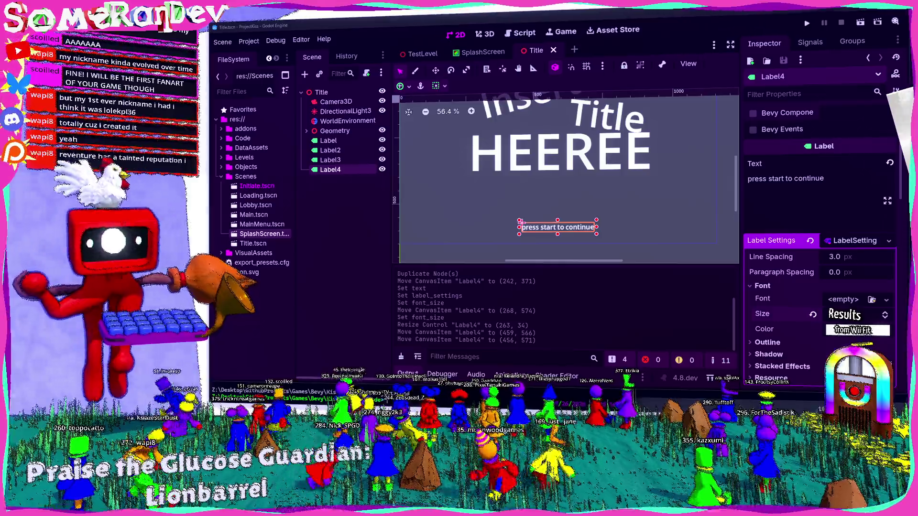
{"action": "key", "text": "alt+Tab"}
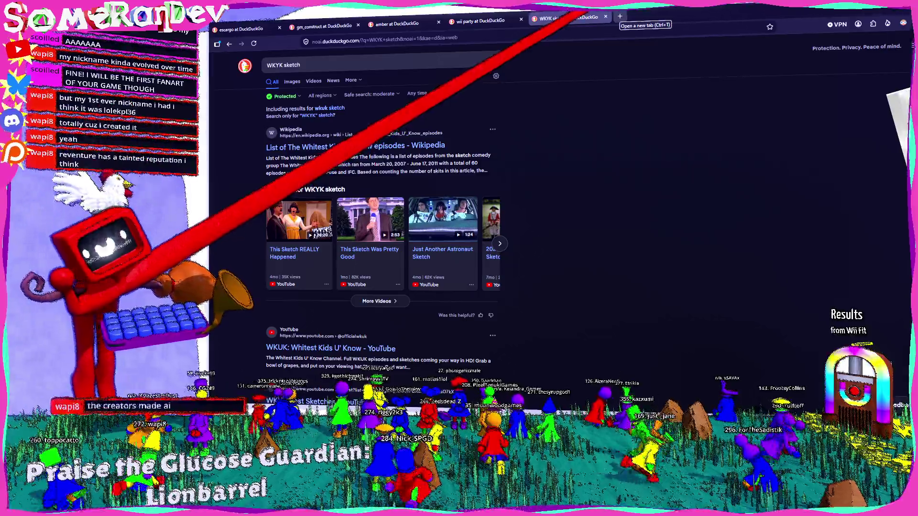
Open a new Firefox tab, then switch to the Art Fight profile window
{"action": "left_click", "coordinate": [620, 16]}
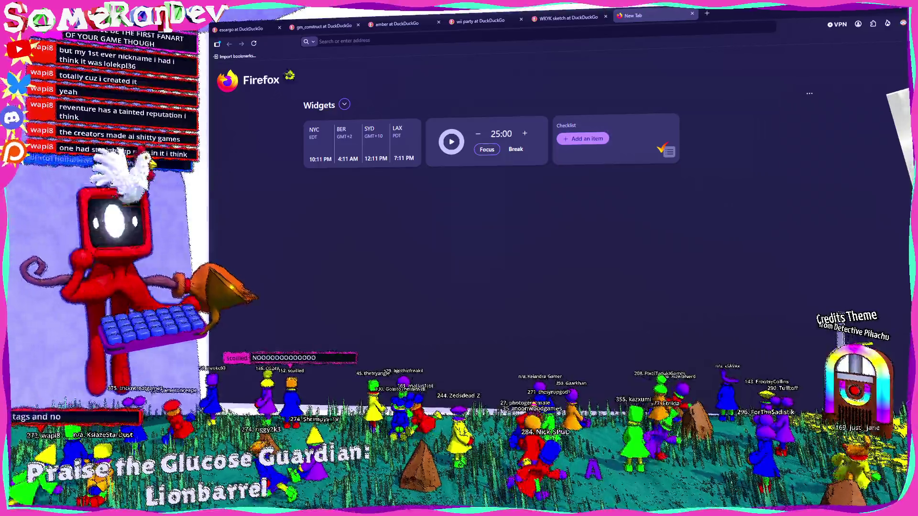
{"action": "key", "text": "alt+Tab"}
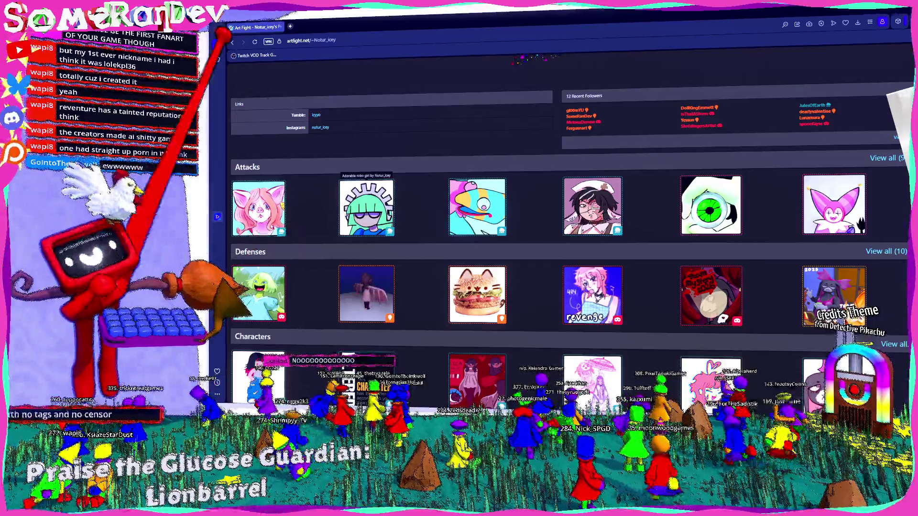
Browse from the robo attack page back to the artist's profile and open The Robo character page
{"action": "left_click", "coordinate": [366, 207]}
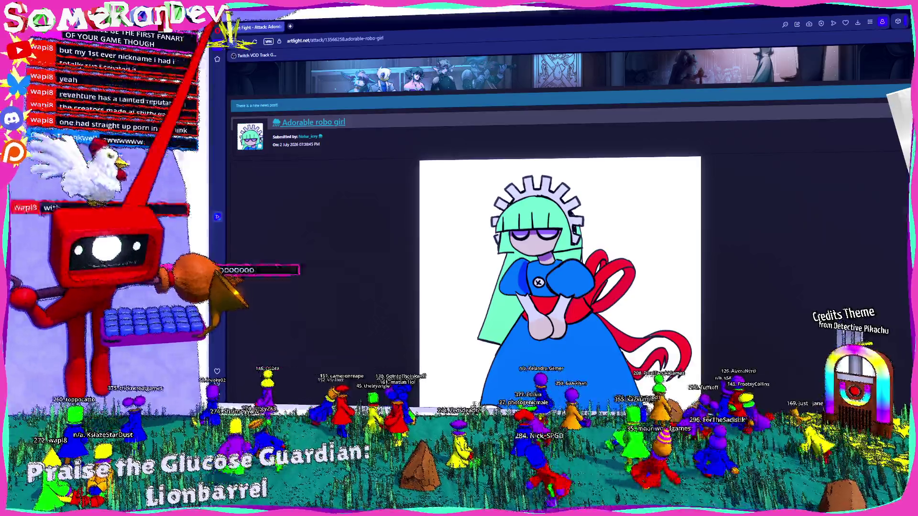
{"action": "key", "text": "alt+Left"}
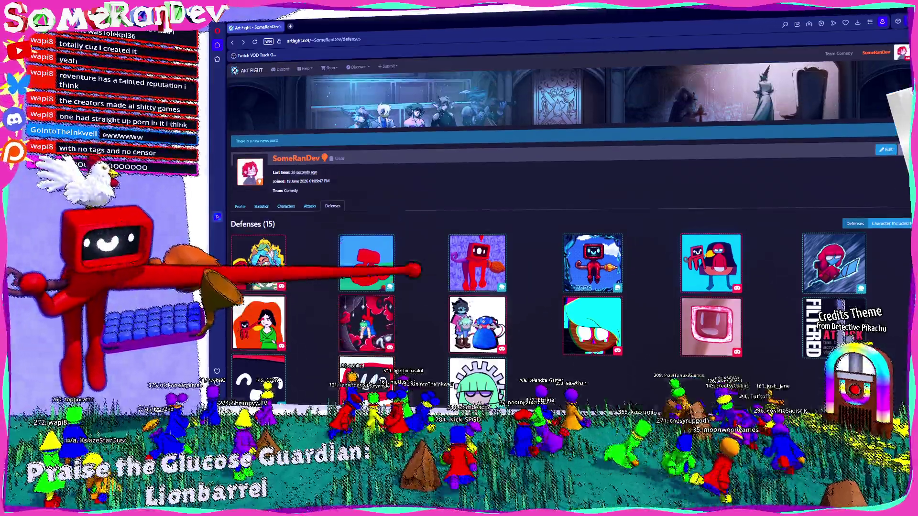
{"action": "scroll", "coordinate": [569, 267], "scroll_direction": "up", "scroll_amount": 2}
{"action": "left_click", "coordinate": [240, 206]}
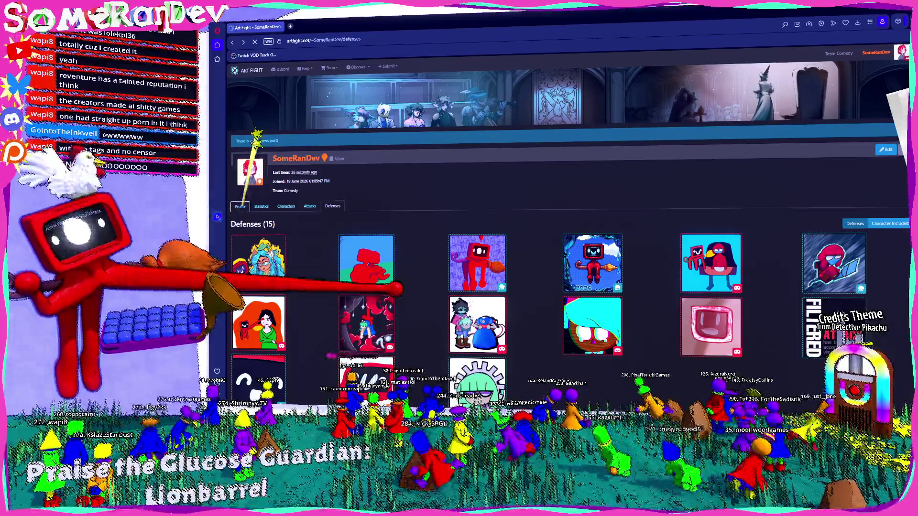
{"action": "scroll", "coordinate": [528, 306], "scroll_direction": "down", "scroll_amount": 6}
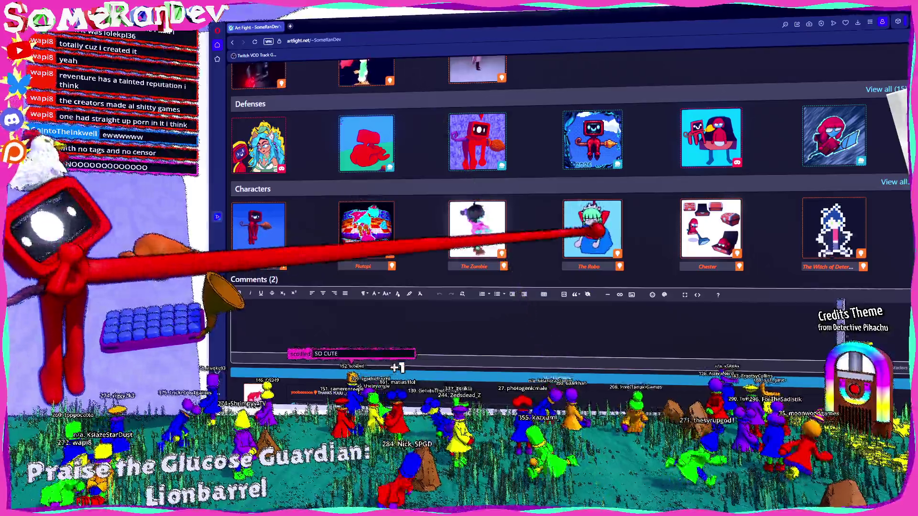
{"action": "left_click", "coordinate": [592, 225]}
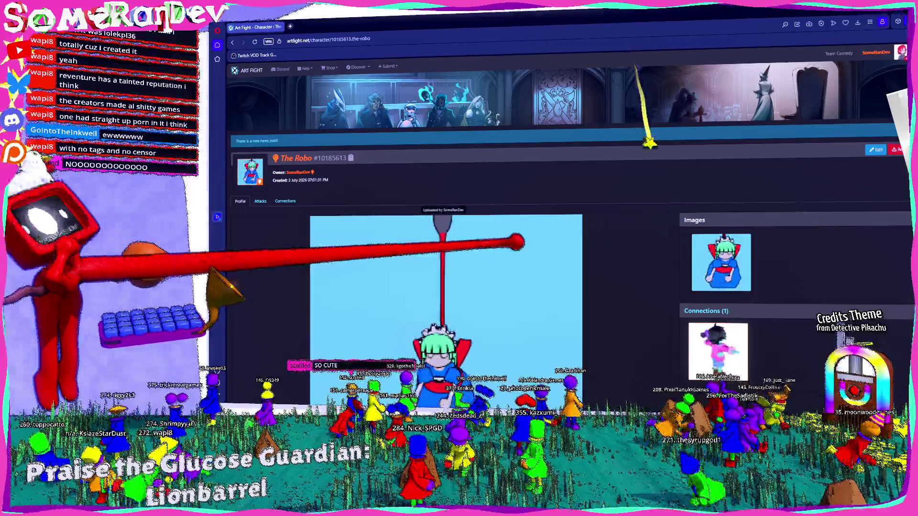
{"action": "scroll", "coordinate": [550, 239], "scroll_direction": "down", "scroll_amount": 3}
{"action": "scroll", "coordinate": [617, 258], "scroll_direction": "up", "scroll_amount": 2}
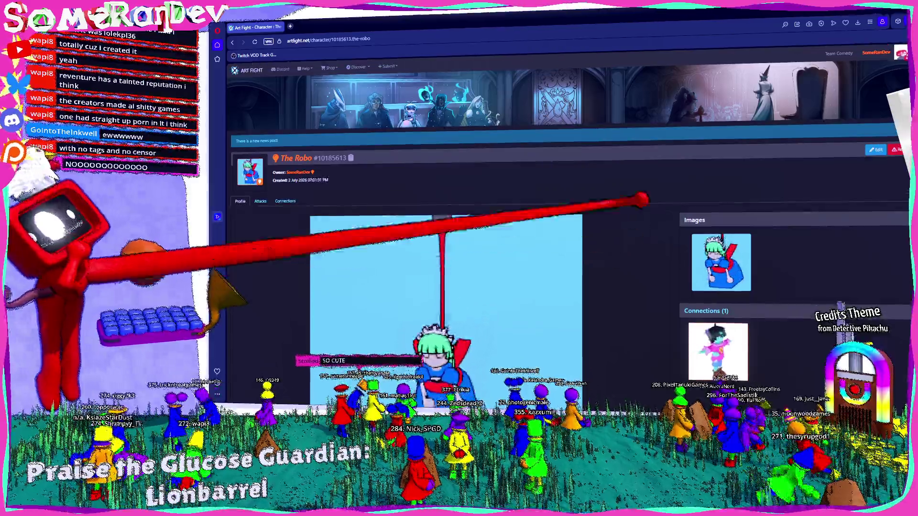
{"action": "key", "text": "alt+Tab"}
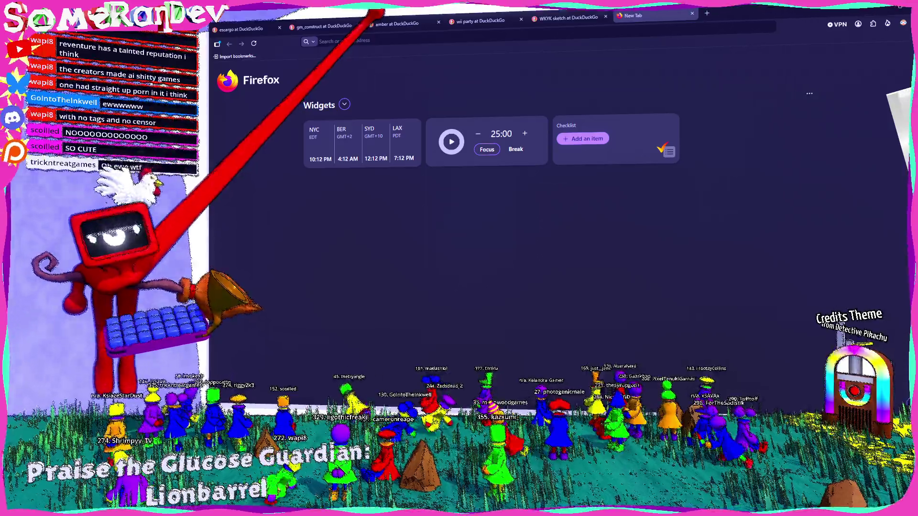
Focus the new tab's address field, then switch back to the Godot editor
{"action": "key", "text": "ctrl+l"}
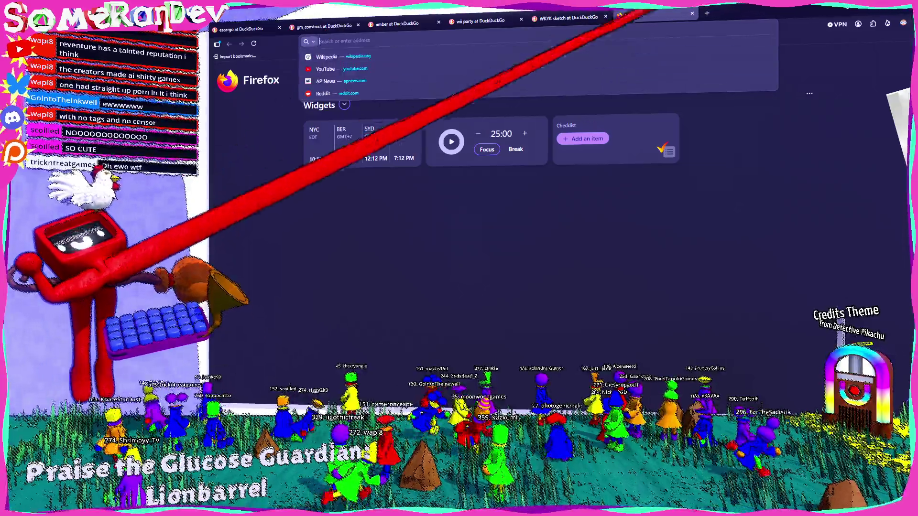
{"action": "key", "text": "alt+Tab"}
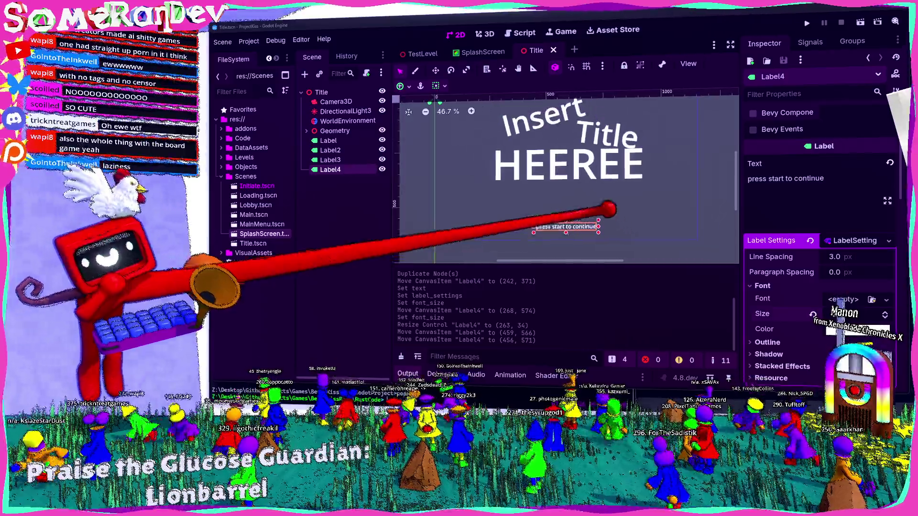
Hide the Output panel and zoom the 2D canvas around the title labels
{"action": "scroll", "coordinate": [541, 242], "scroll_direction": "down", "scroll_amount": 2}
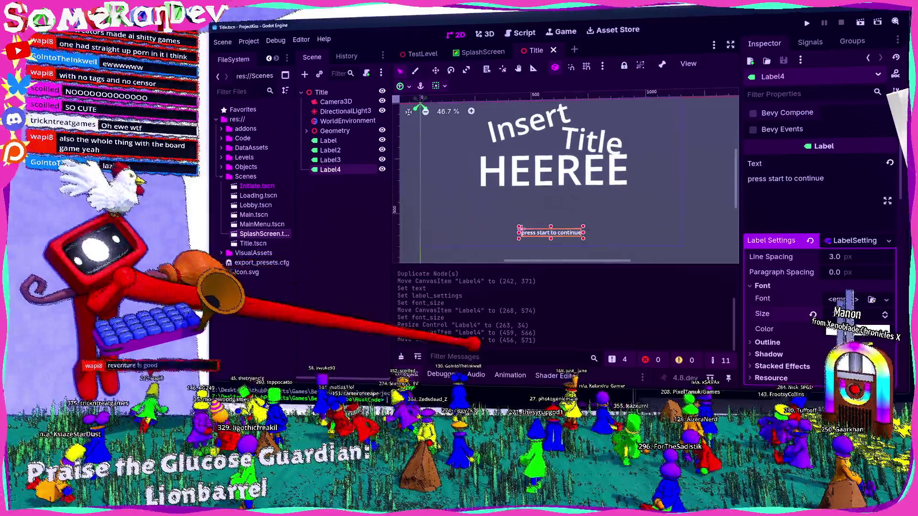
{"action": "key", "text": "ctrl+j"}
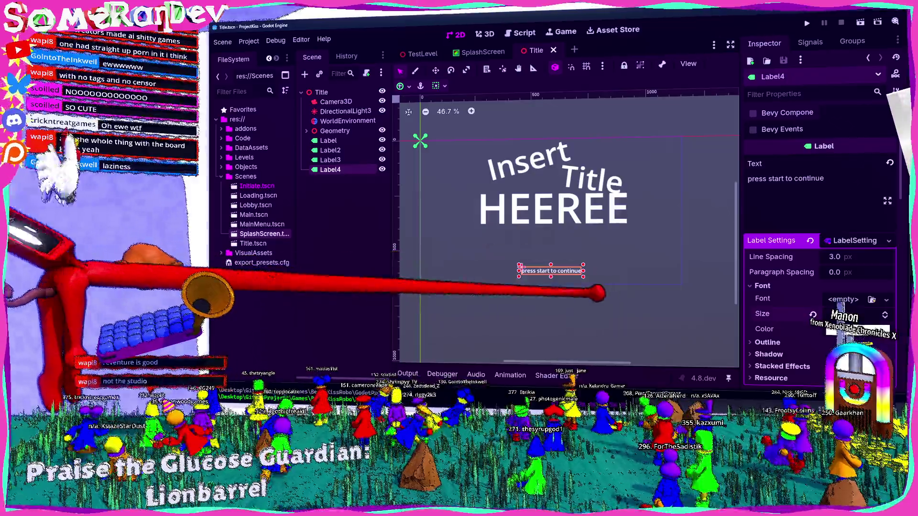
{"action": "scroll", "coordinate": [519, 286], "scroll_direction": "down", "scroll_amount": 1}
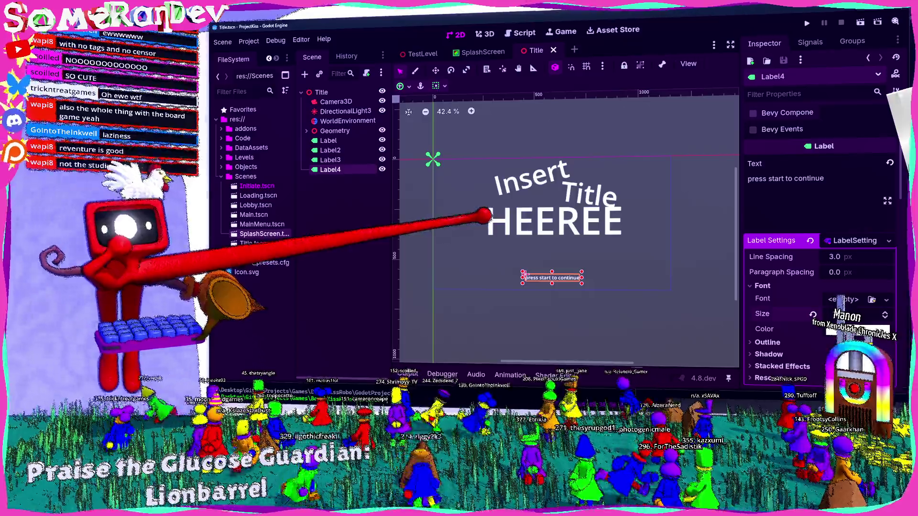
{"action": "scroll", "coordinate": [497, 270], "scroll_direction": "up", "scroll_amount": 3}
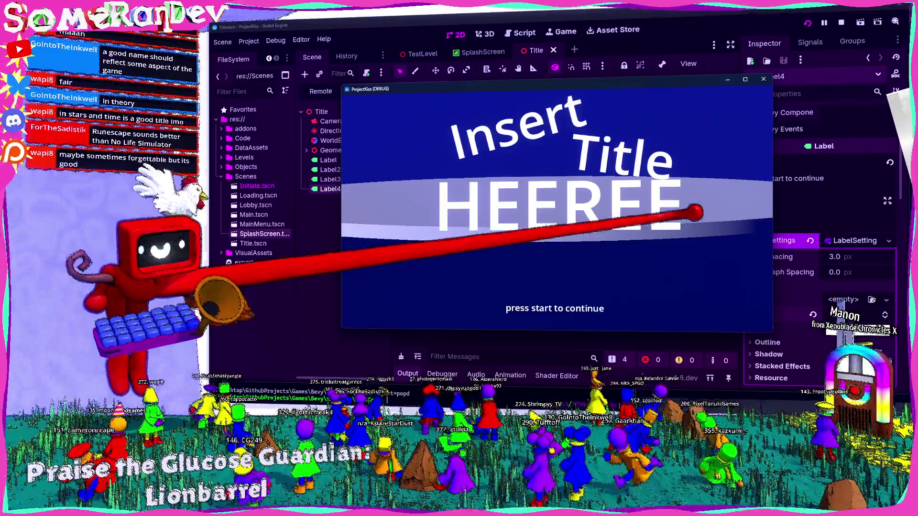
{"action": "left_click", "coordinate": [745, 78]}
{"action": "left_click_drag", "start_coordinate": [548, 5], "coordinate": [551, 88]}
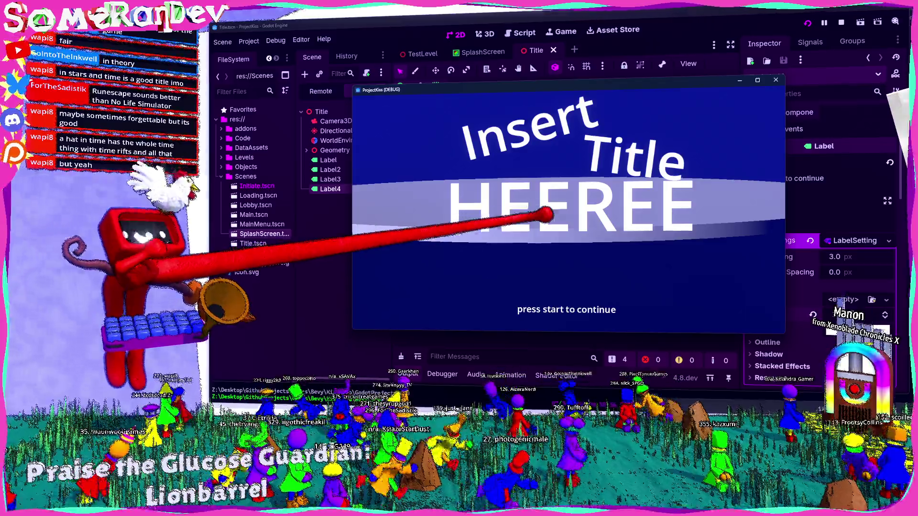
{"action": "left_click", "coordinate": [757, 79]}
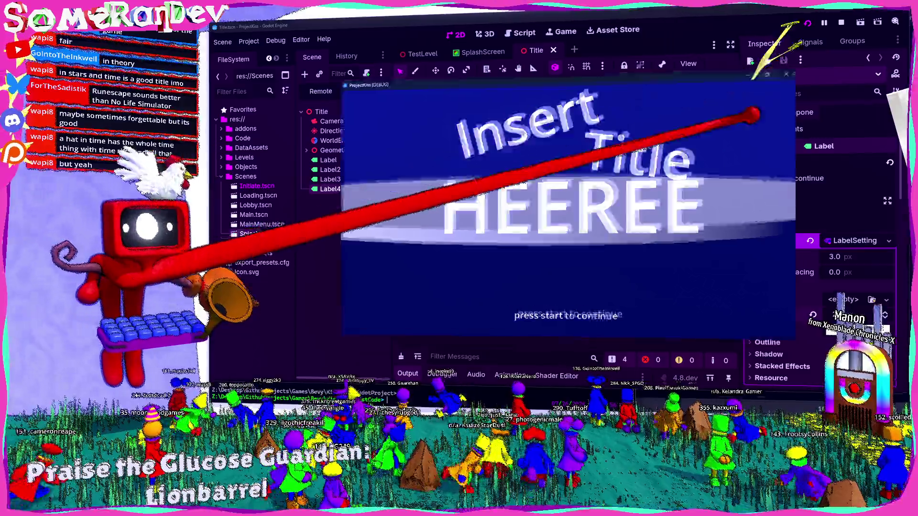
{"action": "key", "text": "super+Down"}
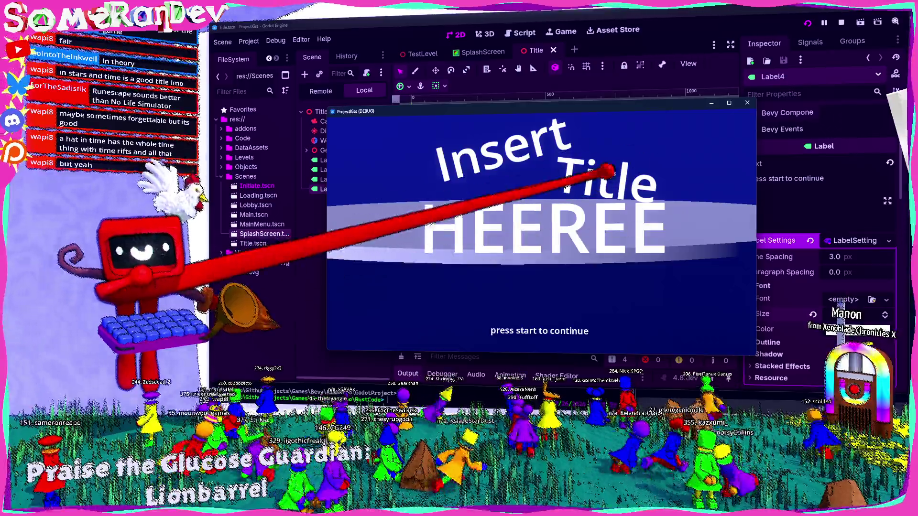
{"action": "left_click", "coordinate": [766, 90]}
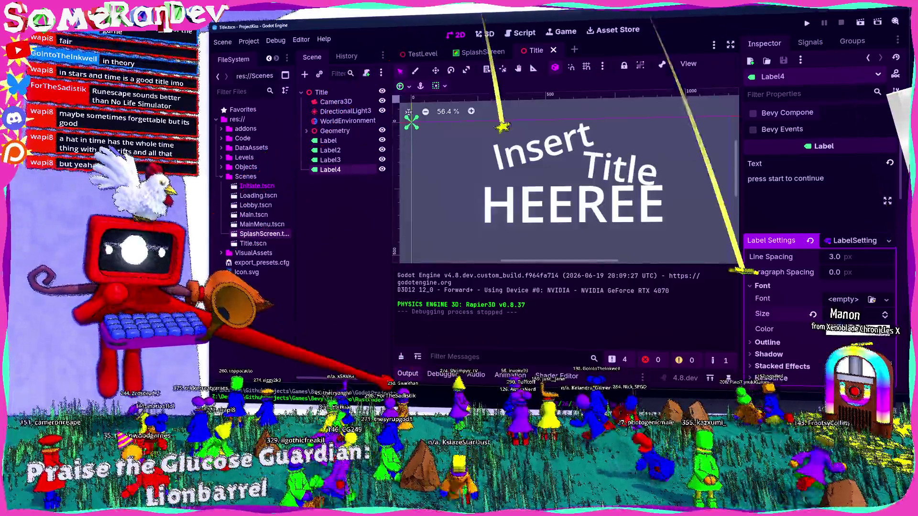
Add a ColorRect under the Title root, size it into a large rectangle, and place it before the labels
{"action": "left_click", "coordinate": [407, 373]}
{"action": "scroll", "coordinate": [553, 277], "scroll_direction": "down", "scroll_amount": 2}
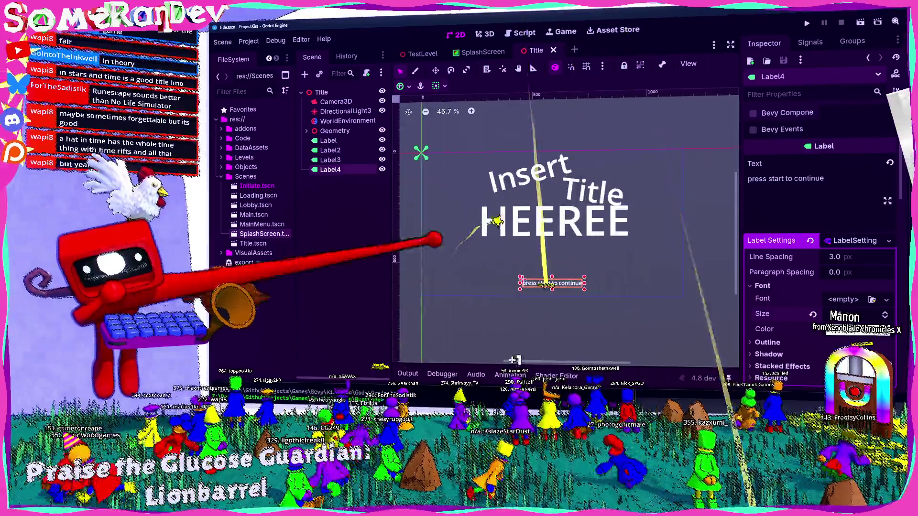
{"action": "left_click", "coordinate": [336, 101]}
{"action": "left_click", "coordinate": [321, 92]}
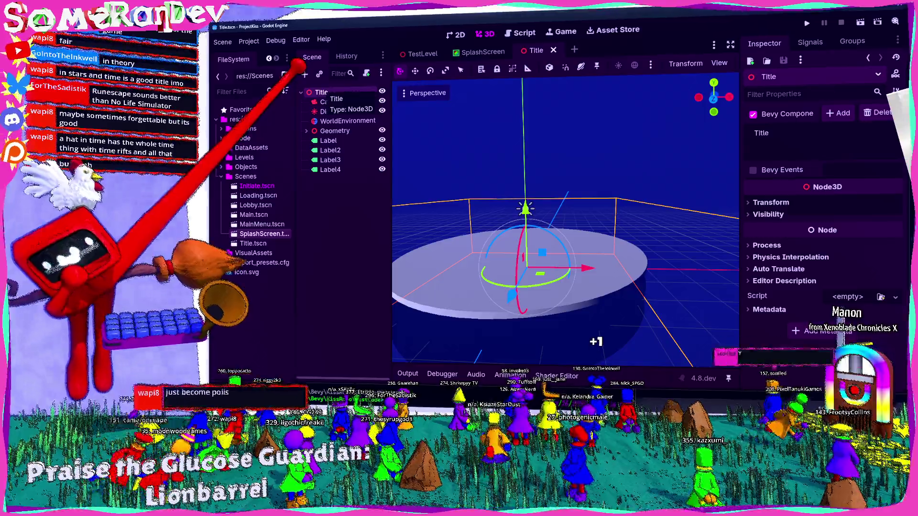
{"action": "key", "text": "ctrl+a"}
{"action": "type", "text": "color"}
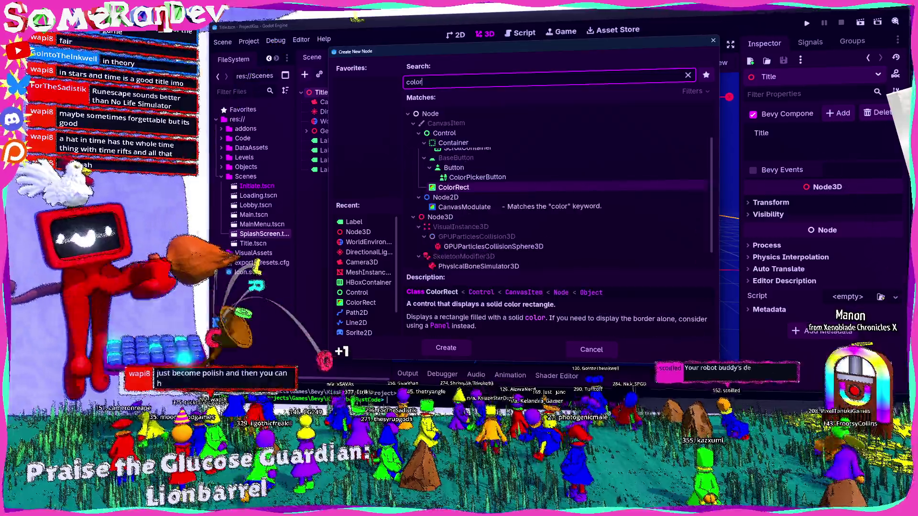
{"action": "key", "text": "Return"}
{"action": "mouse_move", "coordinate": [426, 156]}
{"action": "left_mouse_down"}
{"action": "mouse_move", "coordinate": [598, 269]}
{"action": "mouse_move", "coordinate": [684, 295]}
{"action": "left_mouse_up"}
{"action": "left_click_drag", "start_coordinate": [318, 179], "coordinate": [330, 131]}
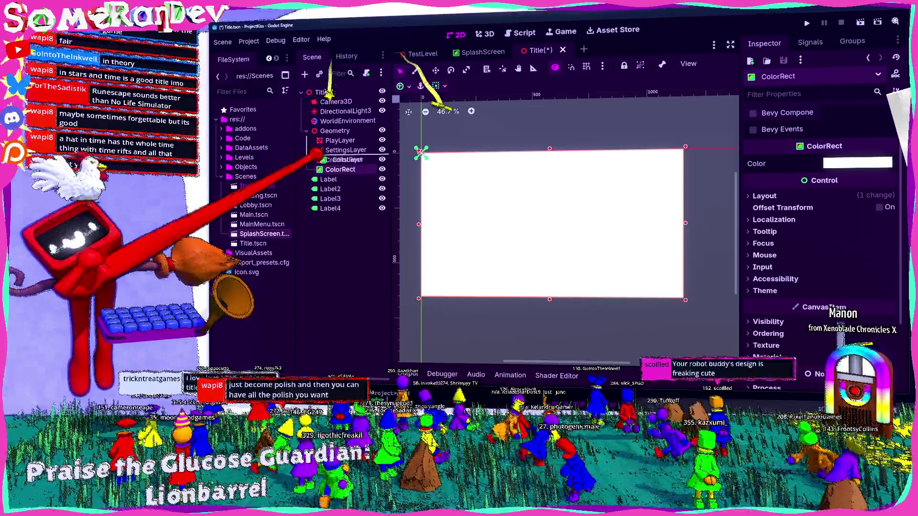
{"action": "left_click_drag", "start_coordinate": [340, 169], "coordinate": [335, 137]}
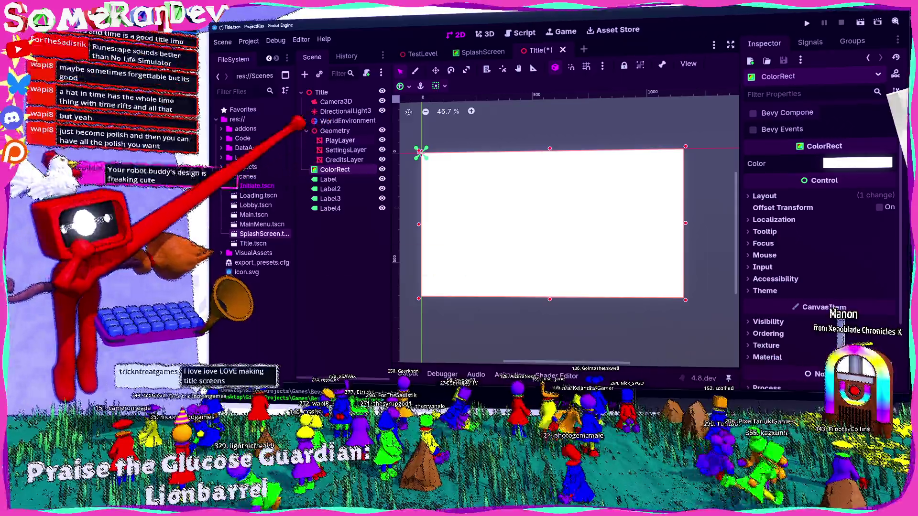
Set the ColorRect's colour to red and save the Title scene
{"action": "left_click", "coordinate": [857, 163]}
{"action": "left_click", "coordinate": [841, 364]}
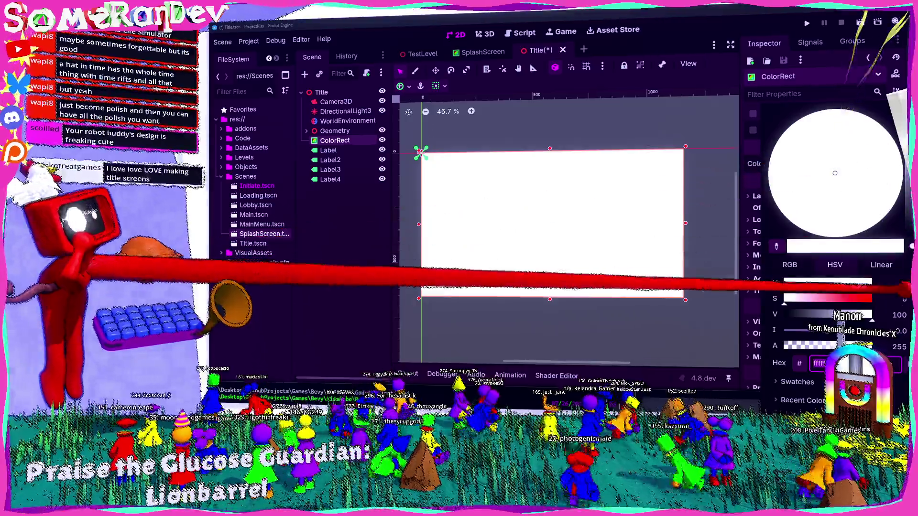
{"action": "type", "text": "ff3"}
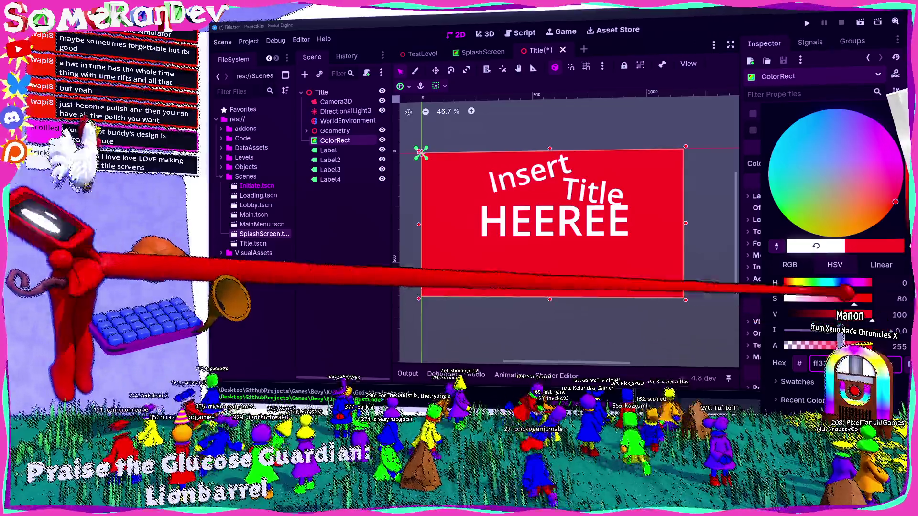
{"action": "type", "text": "0305cff33"}
{"action": "key", "text": "Return"}
{"action": "key", "text": "ctrl+z"}
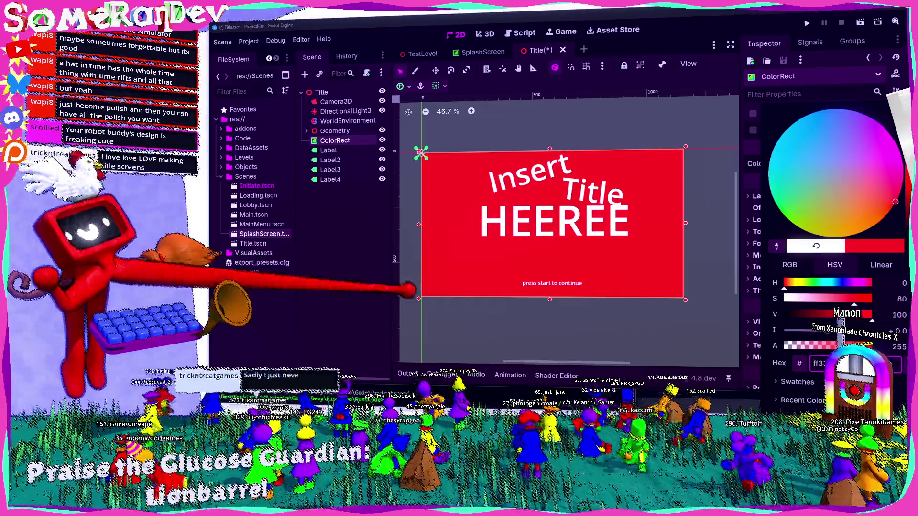
{"action": "key", "text": "Escape"}
{"action": "scroll", "coordinate": [569, 225], "scroll_direction": "left", "scroll_amount": 2}
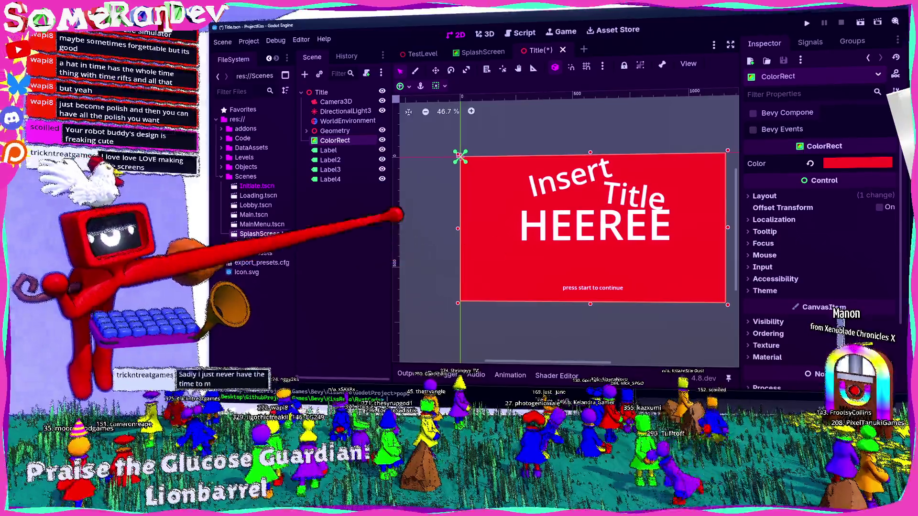
{"action": "key", "text": "ctrl+s"}
{"action": "left_click", "coordinate": [460, 133]}
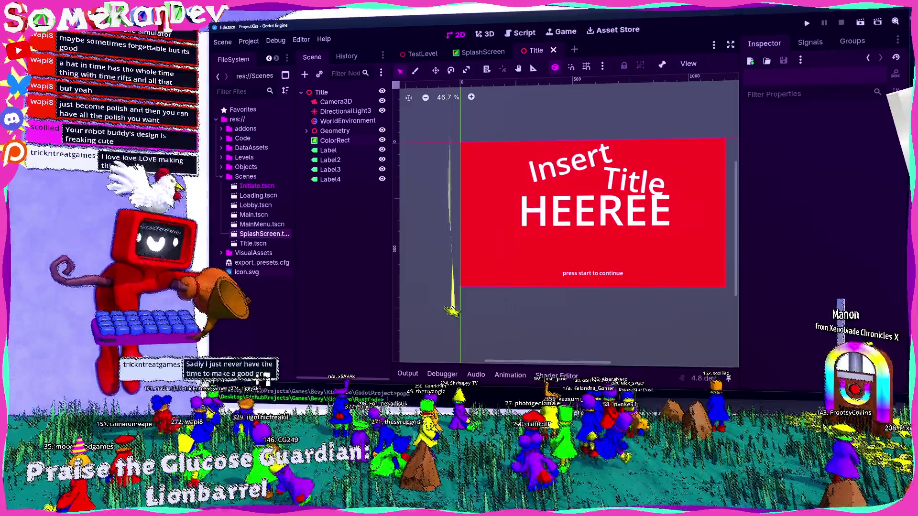
{"action": "mouse_move", "coordinate": [241, 272]}
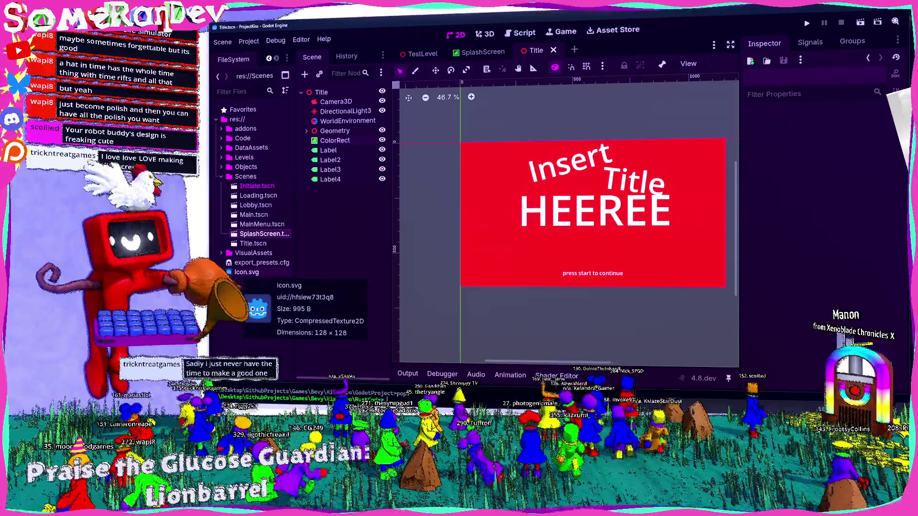
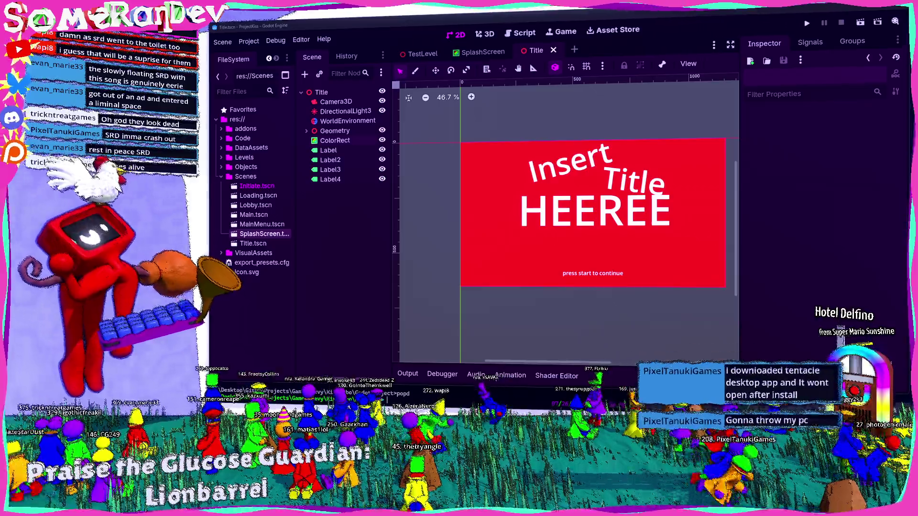
Show SuperMarioSunshine_HotelDelfino.tres metadata in the stream project, then drag that window upper-left
{"action": "key", "text": "alt+Tab"}
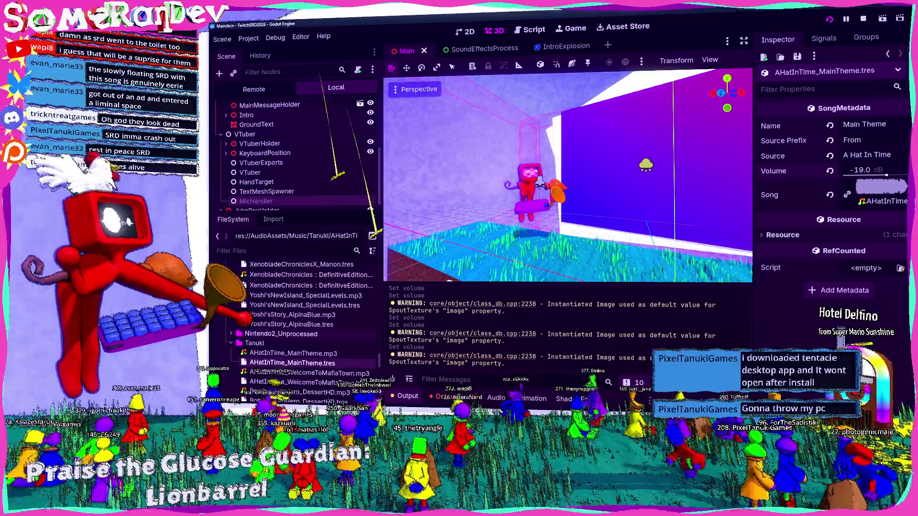
{"action": "scroll", "coordinate": [296, 329], "scroll_direction": "down", "scroll_amount": 5}
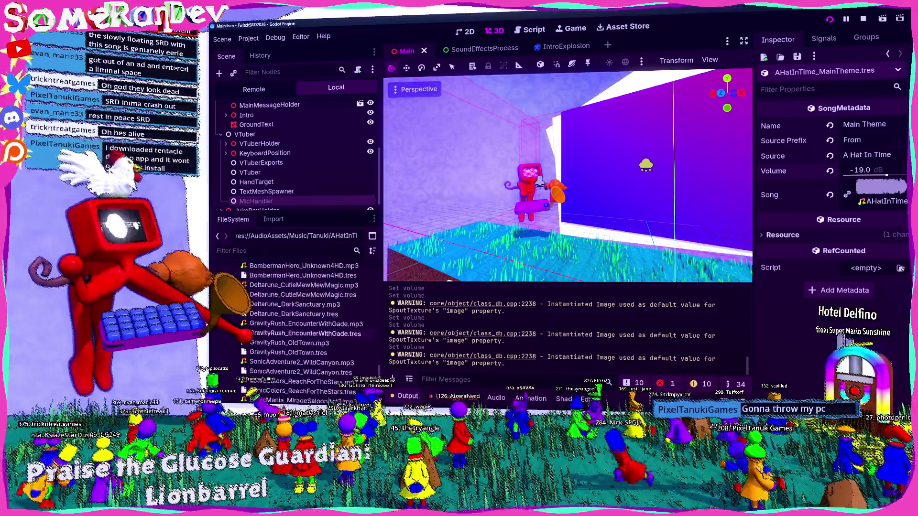
{"action": "scroll", "coordinate": [297, 330], "scroll_direction": "down", "scroll_amount": 5}
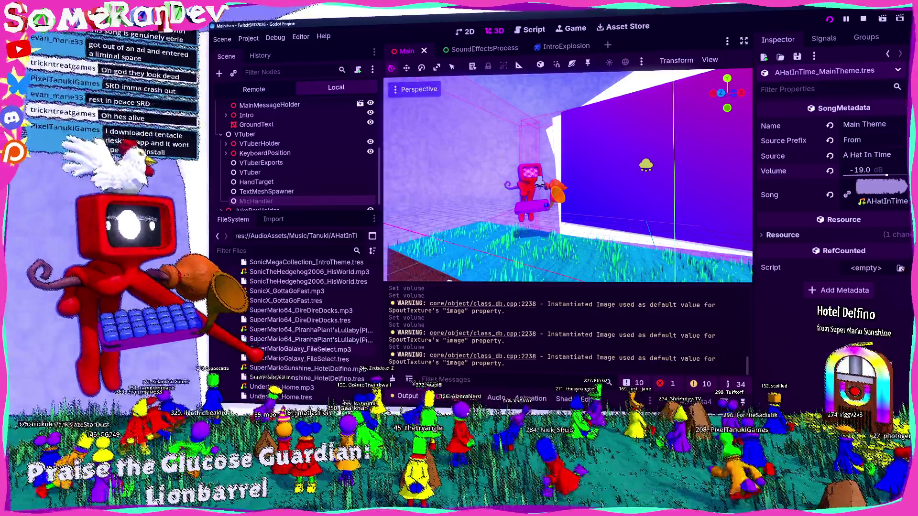
{"action": "left_click", "coordinate": [306, 378]}
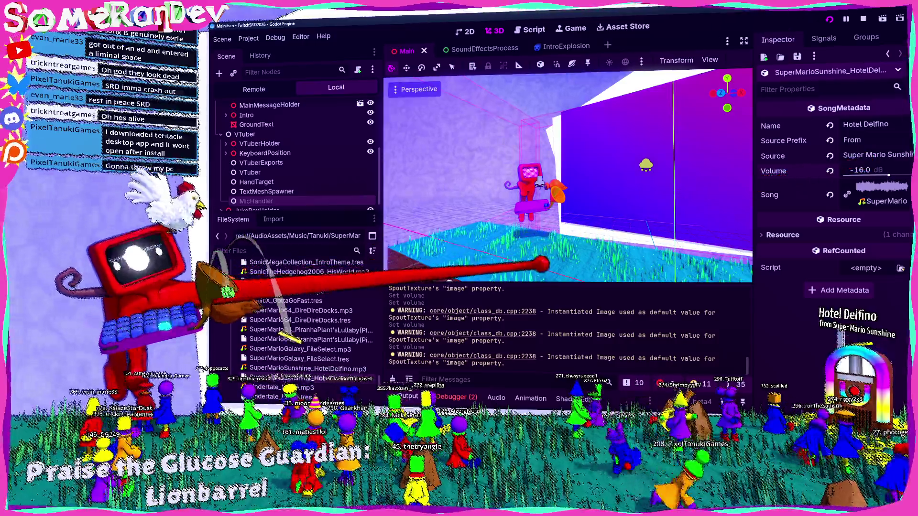
{"action": "mouse_move", "coordinate": [478, 23]}
{"action": "left_mouse_down"}
{"action": "mouse_move", "coordinate": [310, 162]}
{"action": "mouse_move", "coordinate": [211, 25]}
{"action": "mouse_move", "coordinate": [2, 22]}
{"action": "left_mouse_up"}
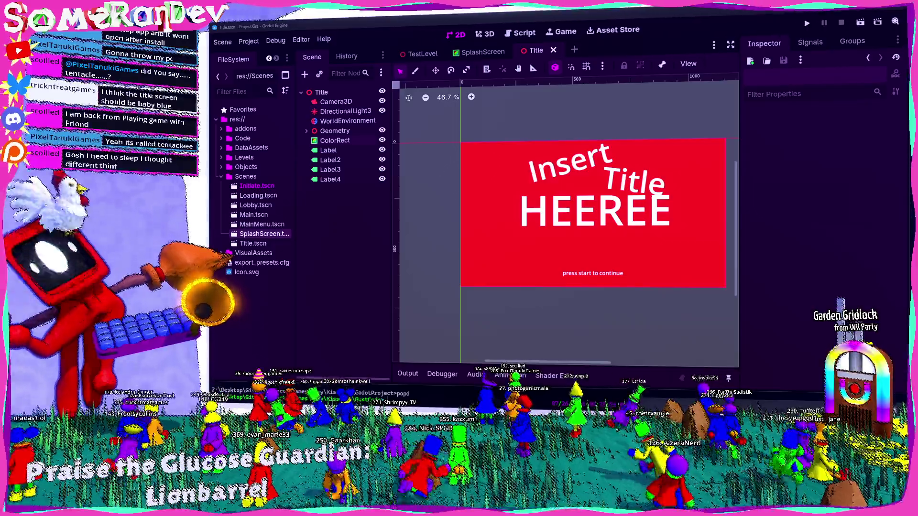
Bring the ProjectKiss Title.tscn editor with its red 'Insert Title HEEREE' card to the front
{"action": "scroll", "coordinate": [615, 252], "scroll_direction": "up", "scroll_amount": 1}
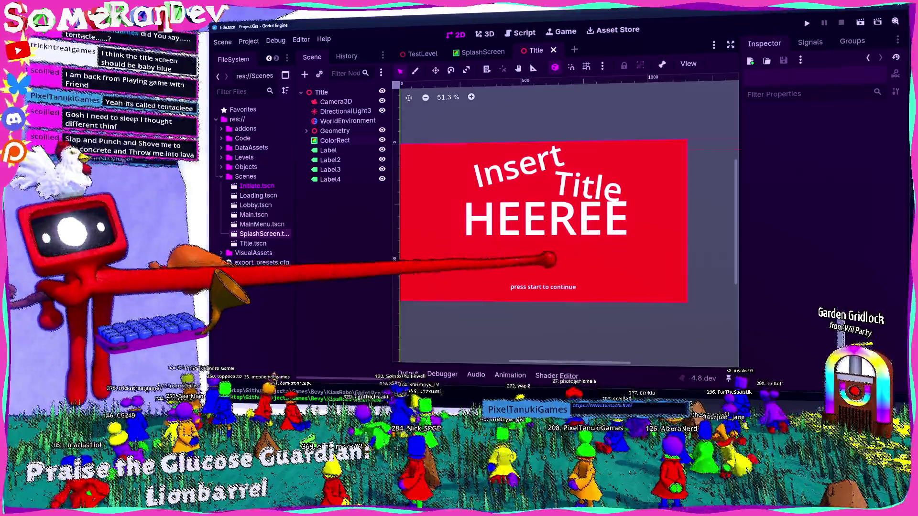
Zoom the title canvas, then switch to the browser's 'What is Tentacle?' docs page
{"action": "scroll", "coordinate": [545, 258], "scroll_direction": "down", "scroll_amount": 1}
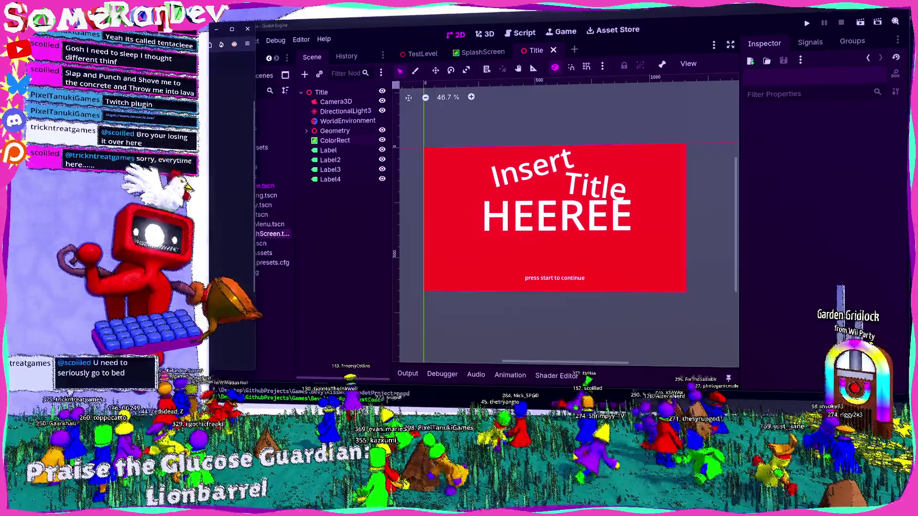
{"action": "key", "text": "alt+Tab"}
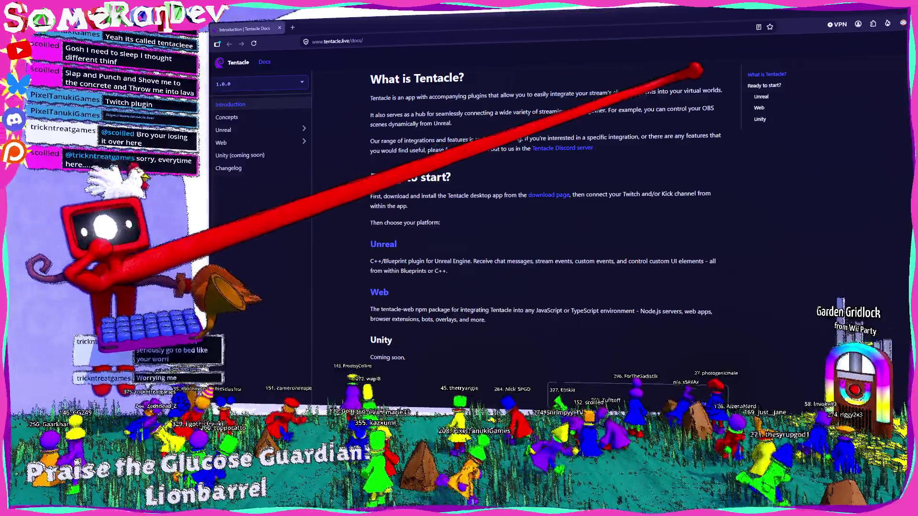
Scroll the Tentacle docs down to the 'Ready to start?' supported-platforms section
{"action": "scroll", "coordinate": [507, 196], "scroll_direction": "down", "scroll_amount": 2}
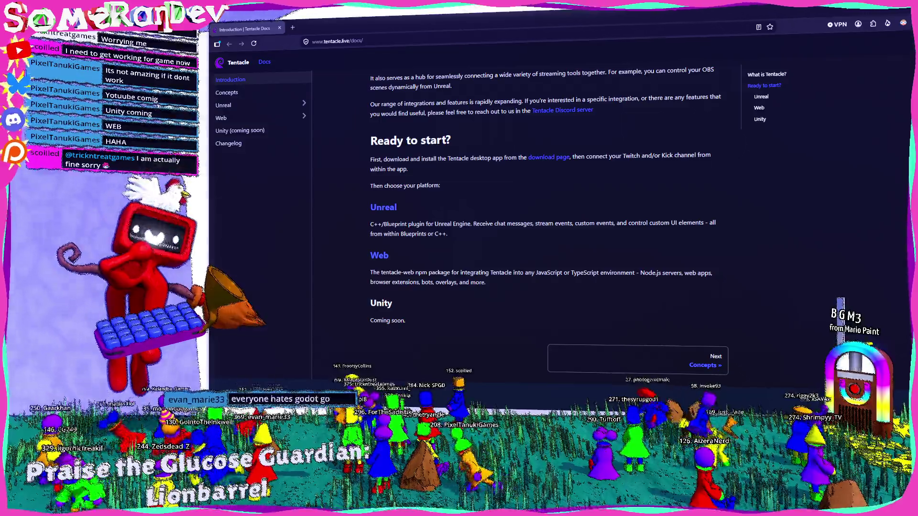
Switch to the tentacle.live homepage and scroll through it
{"action": "key", "text": "ctrl+w"}
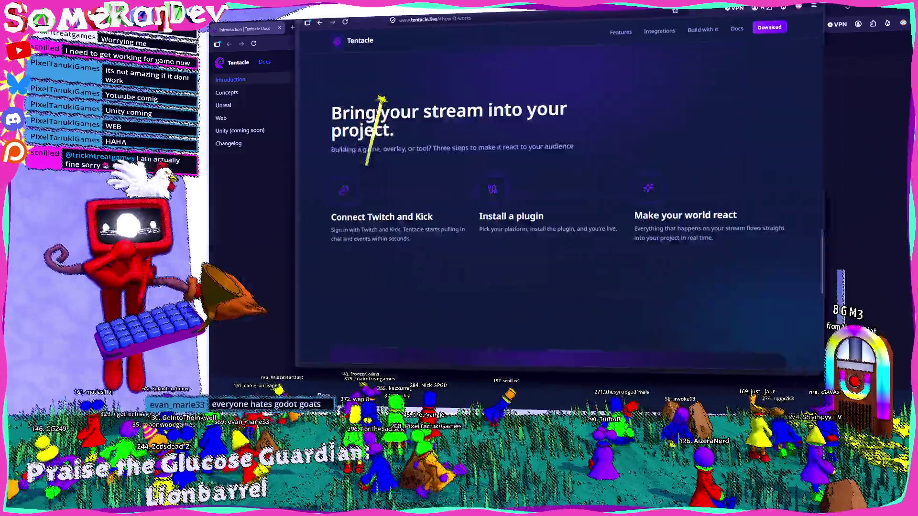
{"action": "scroll", "coordinate": [554, 191], "scroll_direction": "down", "scroll_amount": 10}
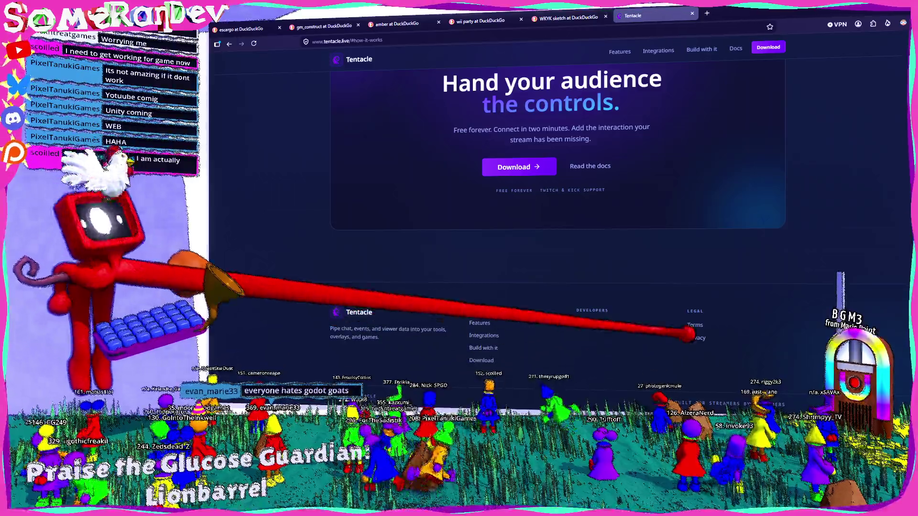
{"action": "scroll", "coordinate": [557, 191], "scroll_direction": "up", "scroll_amount": 8}
{"action": "scroll", "coordinate": [557, 192], "scroll_direction": "up", "scroll_amount": 6}
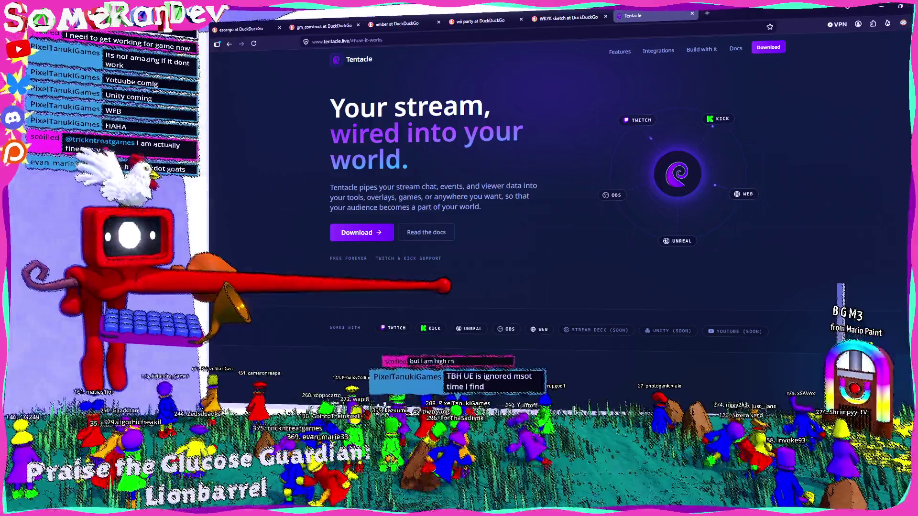
{"action": "scroll", "coordinate": [559, 215], "scroll_direction": "down", "scroll_amount": 4}
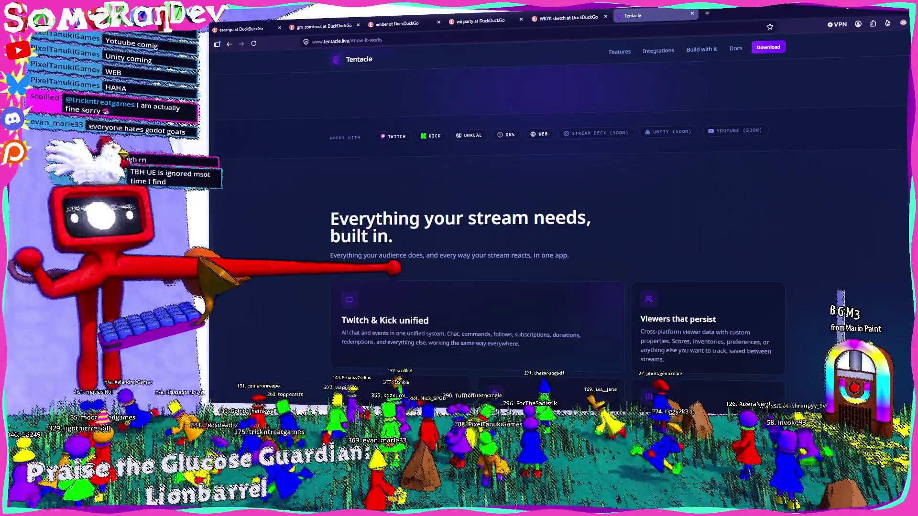
Jump to the homepage's #features section, then return to the Tentacle Docs window
{"action": "scroll", "coordinate": [411, 267], "scroll_direction": "up", "scroll_amount": 4}
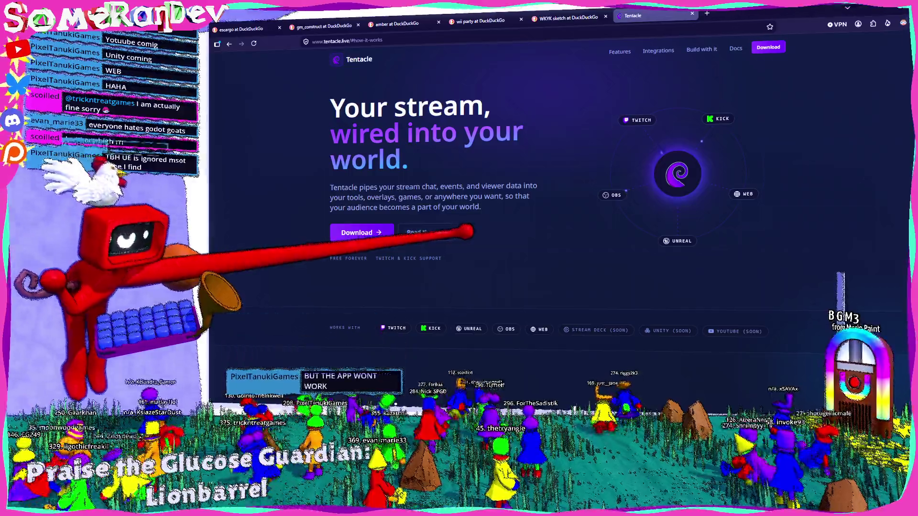
{"action": "left_click", "coordinate": [619, 51]}
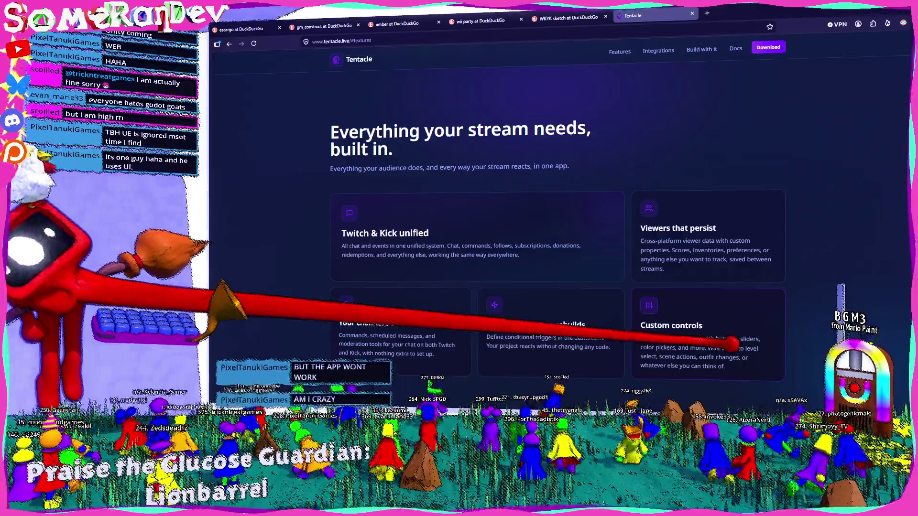
{"action": "left_click", "coordinate": [736, 48]}
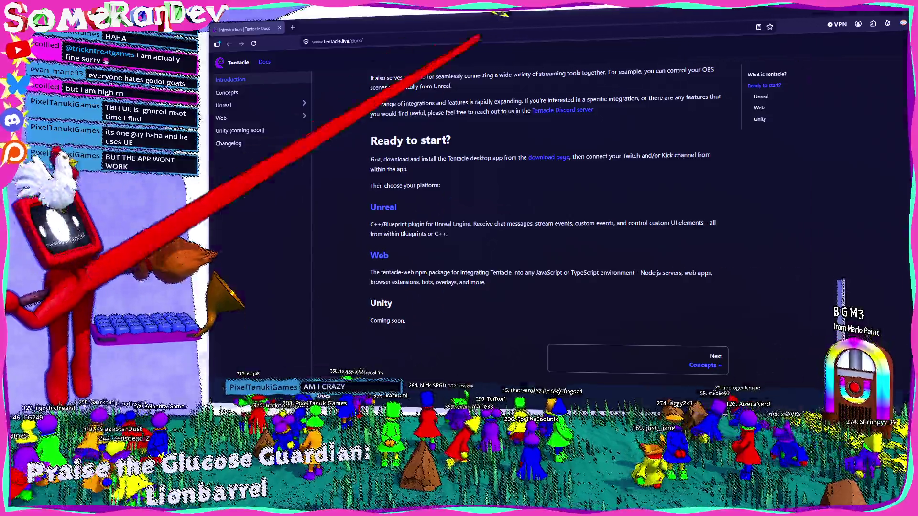
Switch back to the Godot editor showing Title.tscn's red 'Insert Title HEEREE' card
{"action": "key", "text": "alt+Tab"}
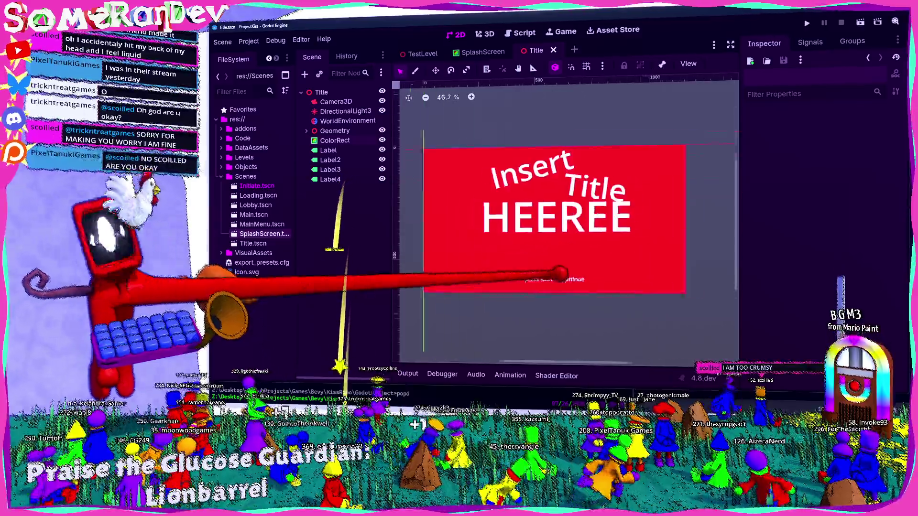
{"action": "scroll", "coordinate": [444, 143], "scroll_direction": "up", "scroll_amount": 1}
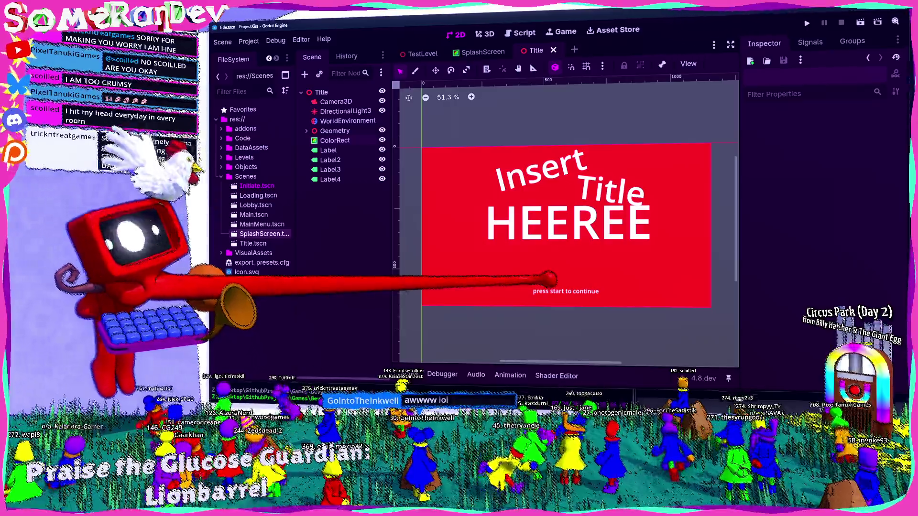
{"action": "key", "text": "alt+Tab"}
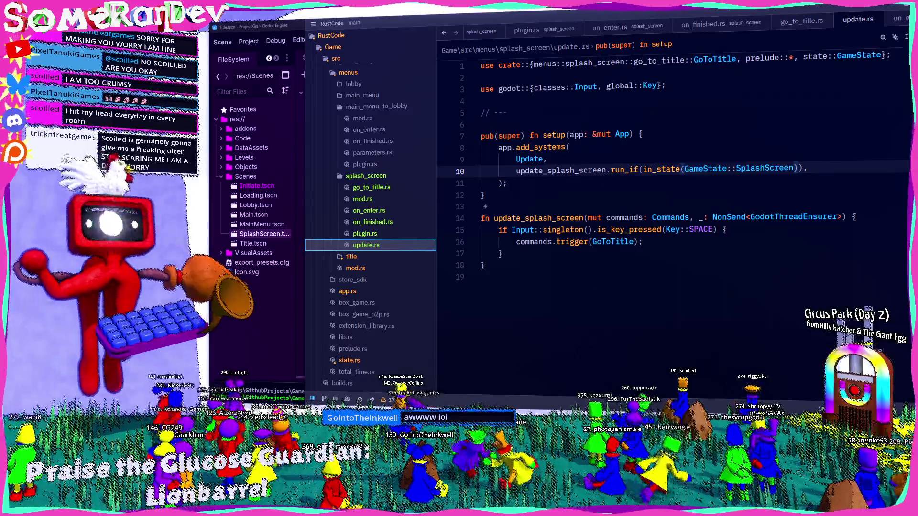
{"action": "key", "text": "alt+Tab"}
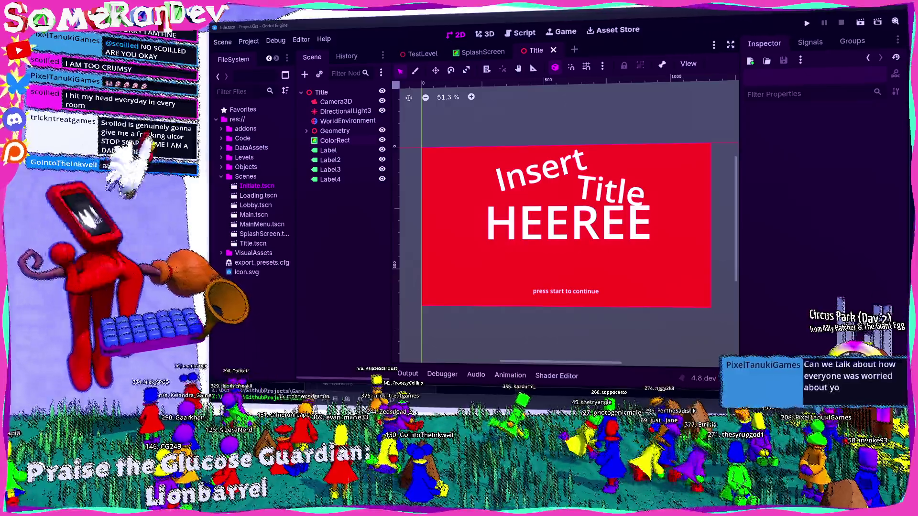
In the stream project, select the BillyHatcher CircusPark .tres to show its -25.0 dB metadata
{"action": "key", "text": "alt+Tab"}
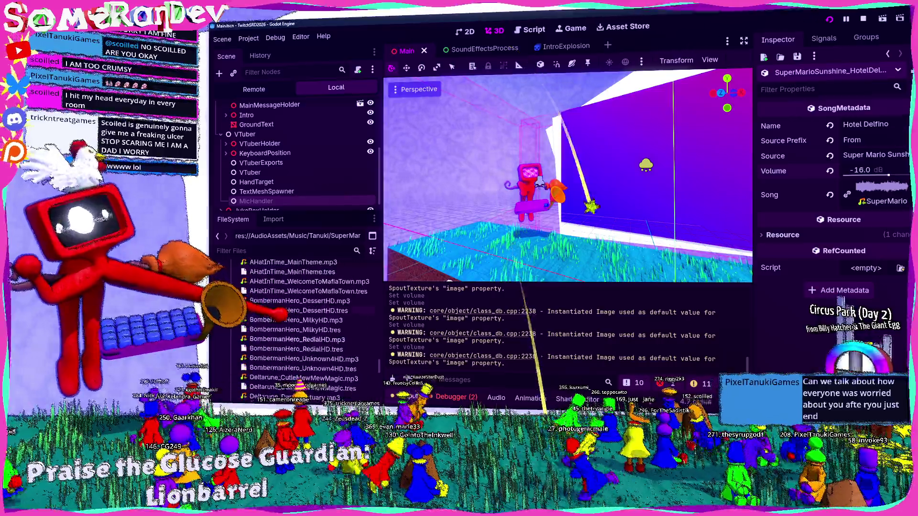
{"action": "scroll", "coordinate": [306, 330], "scroll_direction": "down", "scroll_amount": 15}
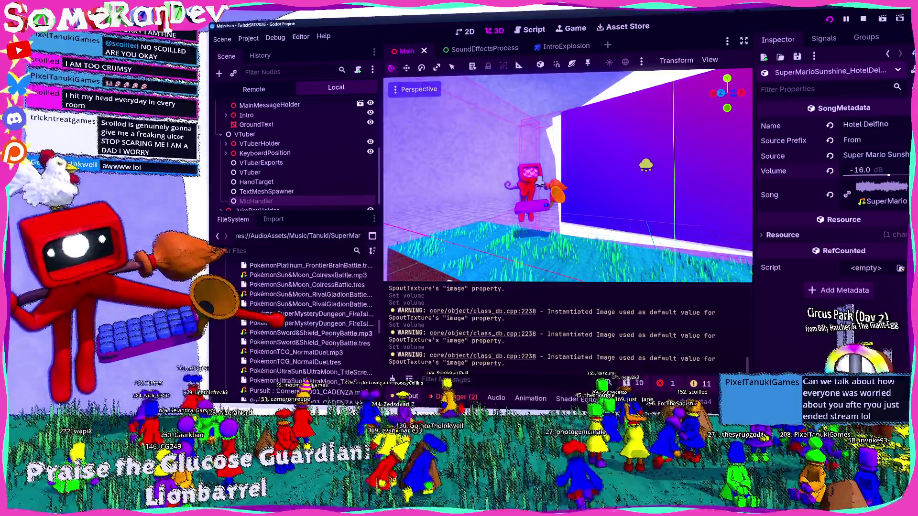
{"action": "scroll", "coordinate": [306, 329], "scroll_direction": "up", "scroll_amount": 10}
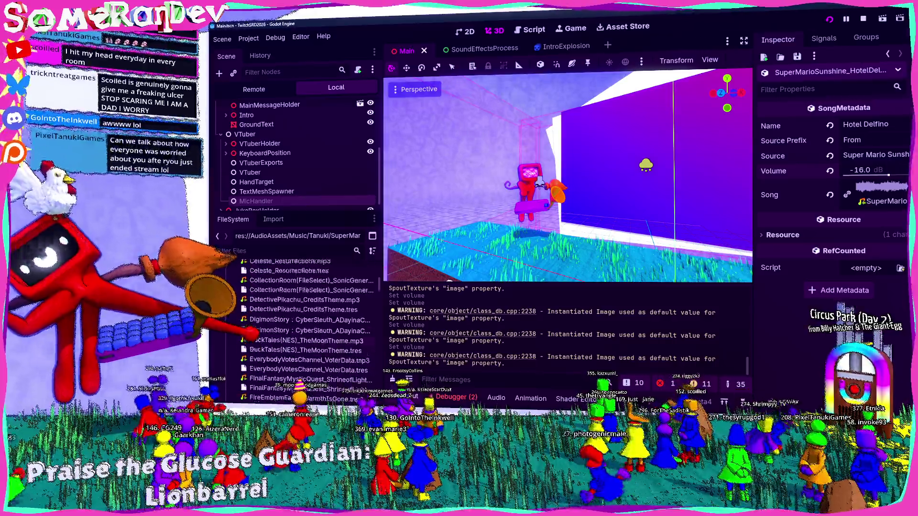
{"action": "scroll", "coordinate": [306, 330], "scroll_direction": "up", "scroll_amount": 5}
{"action": "left_click", "coordinate": [309, 342]}
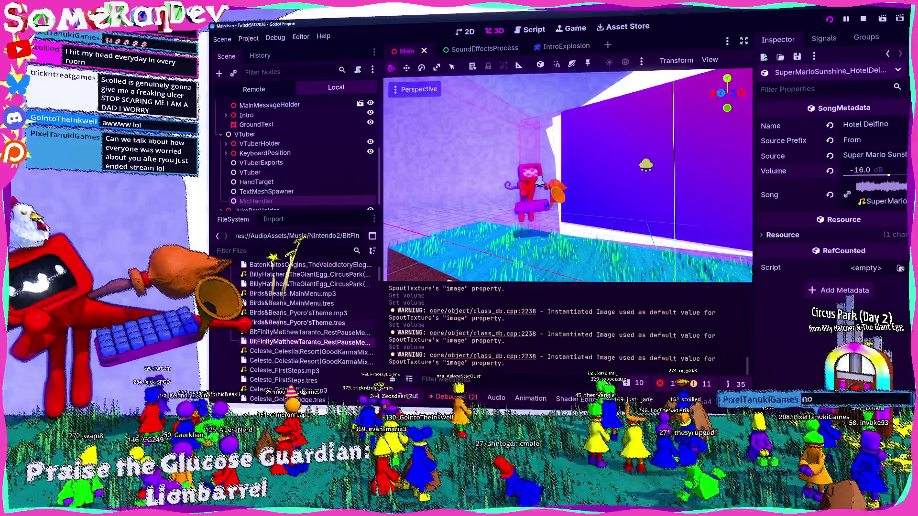
{"action": "left_click", "coordinate": [309, 283]}
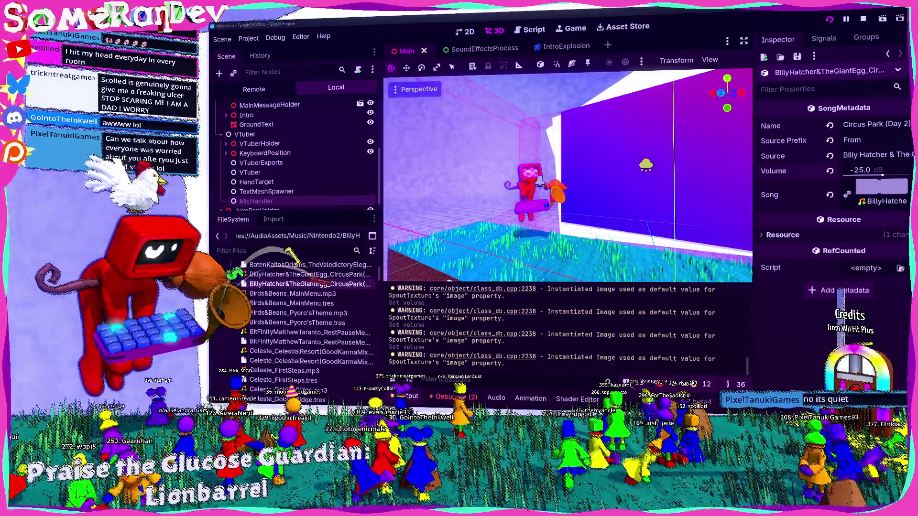
Drag the stream editor window aside to reveal ProjectKiss's Title.tscn in the 2D view
{"action": "left_click_drag", "start_coordinate": [540, 28], "coordinate": [0, 24]}
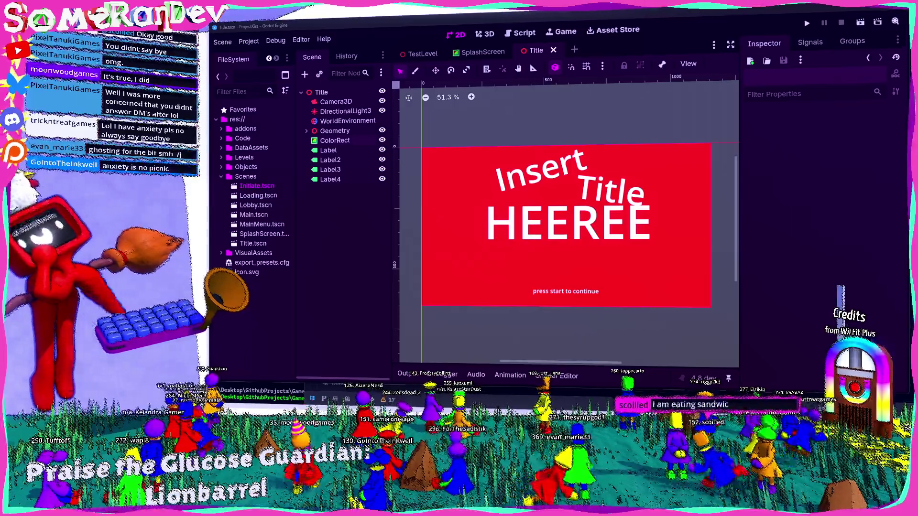
{"action": "scroll", "coordinate": [562, 246], "scroll_direction": "down", "scroll_amount": 1}
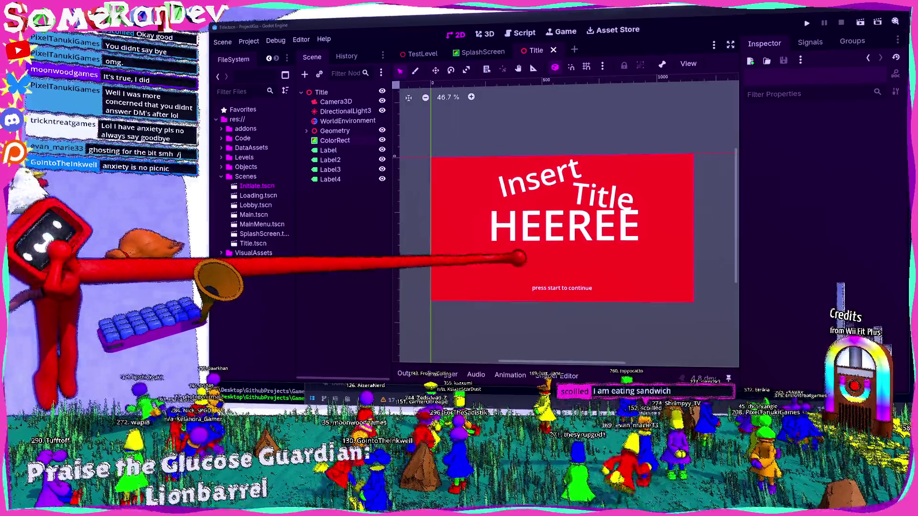
{"action": "scroll", "coordinate": [562, 246], "scroll_direction": "right", "scroll_amount": 1}
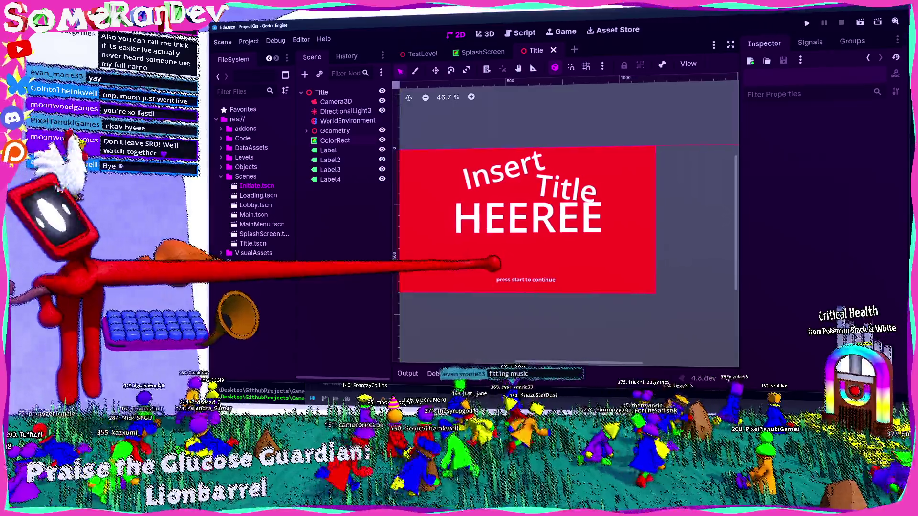
{"action": "scroll", "coordinate": [588, 277], "scroll_direction": "up", "scroll_amount": 1}
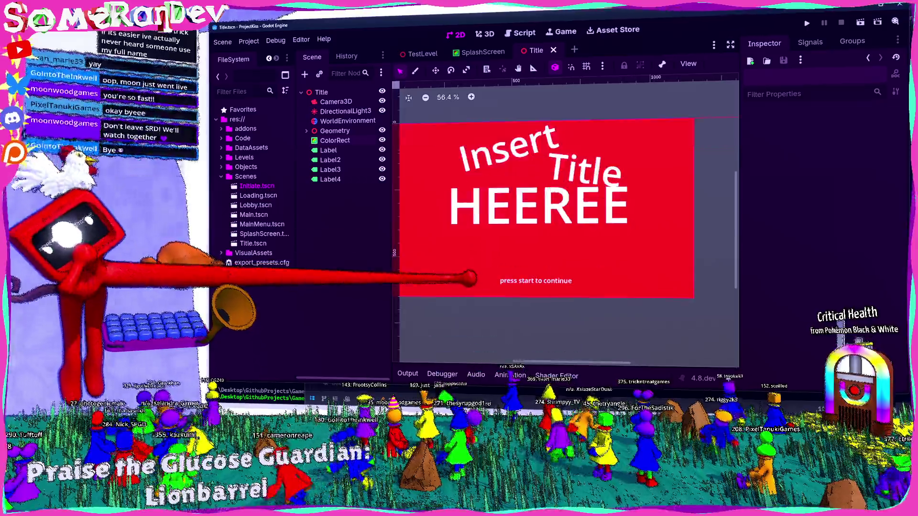
{"action": "scroll", "coordinate": [588, 277], "scroll_direction": "down", "scroll_amount": 3}
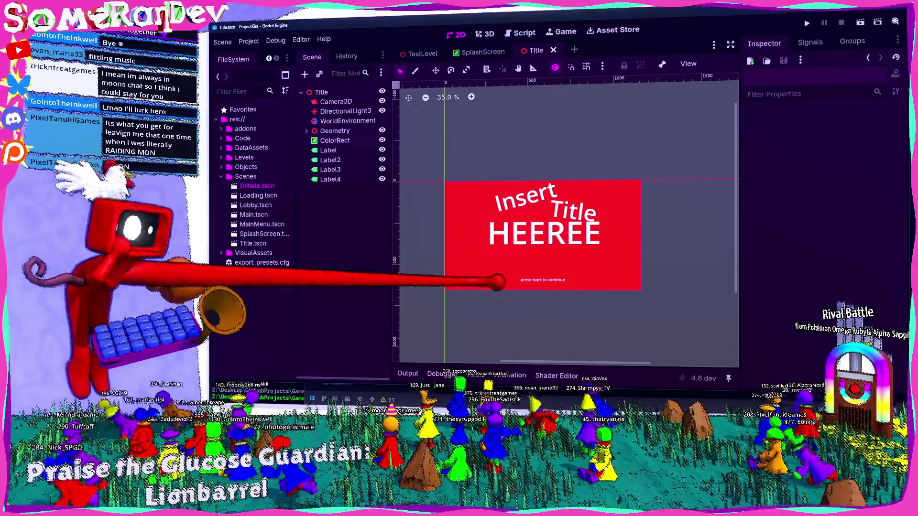
{"action": "scroll", "coordinate": [549, 232], "scroll_direction": "up", "scroll_amount": 3}
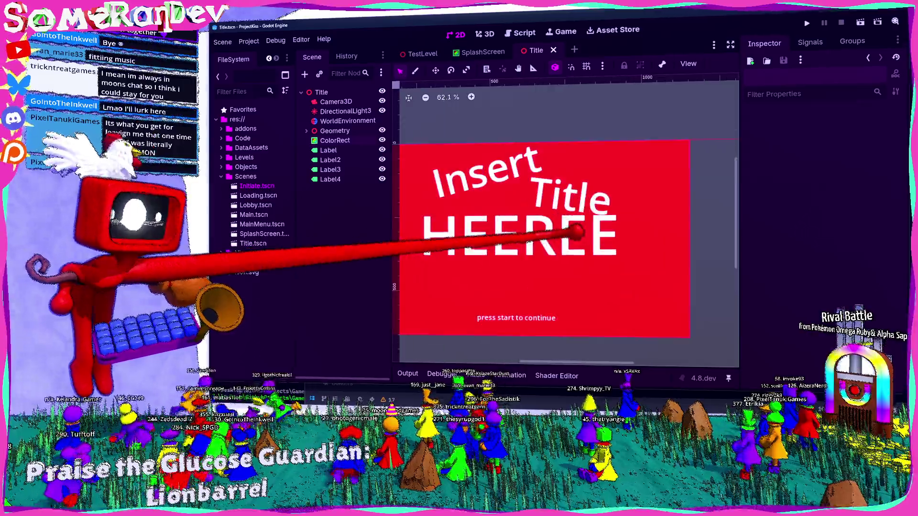
{"action": "scroll", "coordinate": [550, 220], "scroll_direction": "down", "scroll_amount": 1}
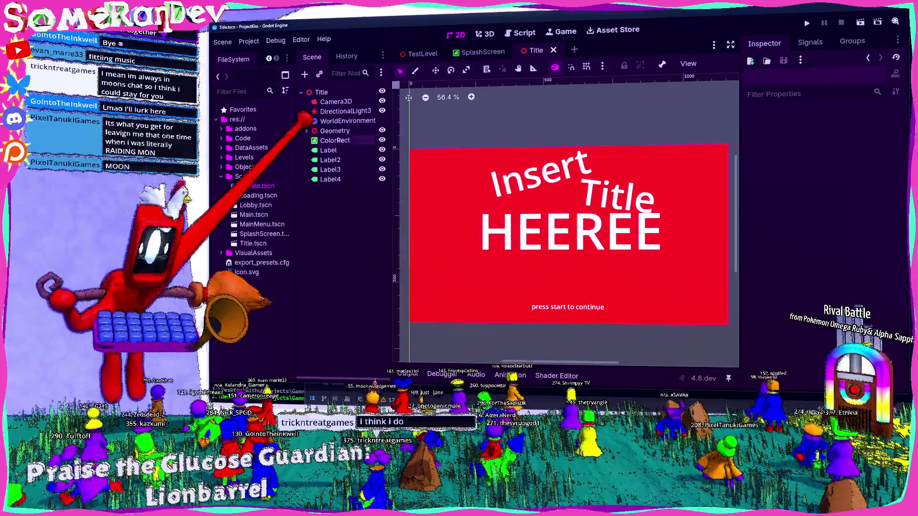
{"action": "left_click", "coordinate": [382, 139]}
{"action": "left_click", "coordinate": [382, 140]}
{"action": "left_click", "coordinate": [483, 32]}
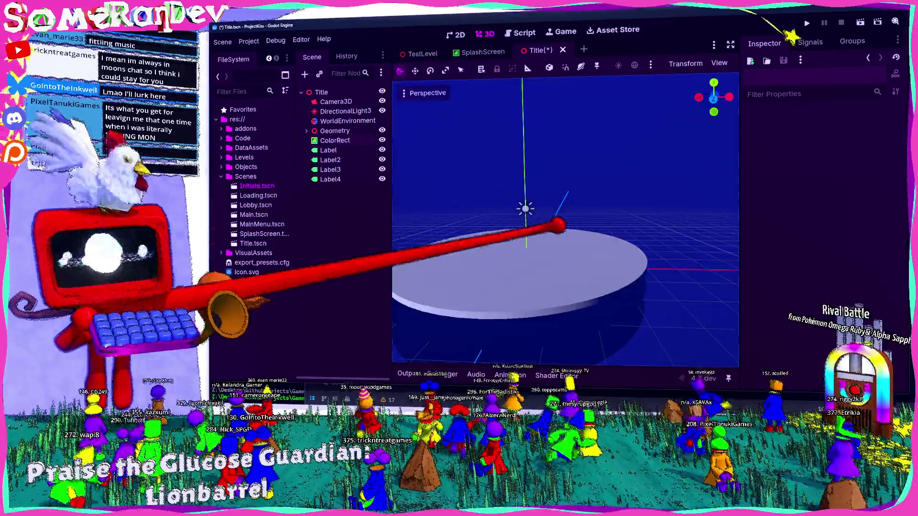
{"action": "key", "text": "w"}
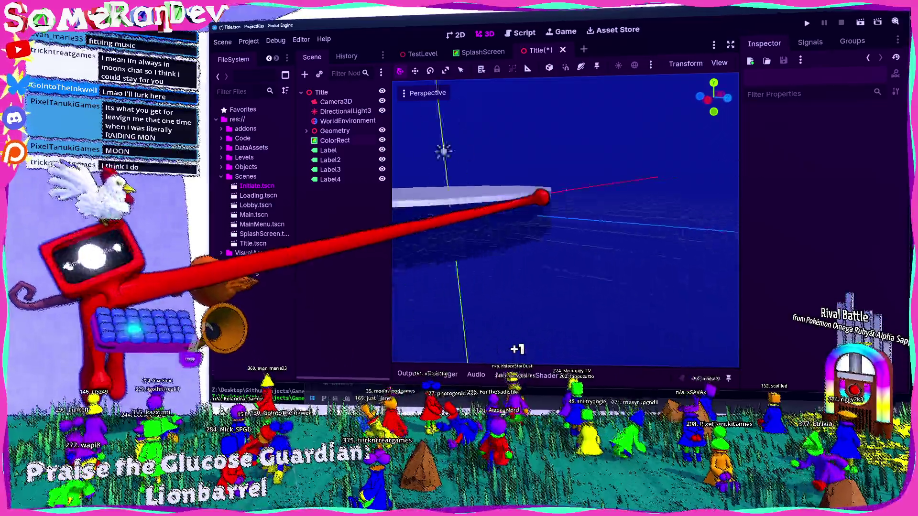
{"action": "key", "text": "s"}
{"action": "key", "text": "s"}
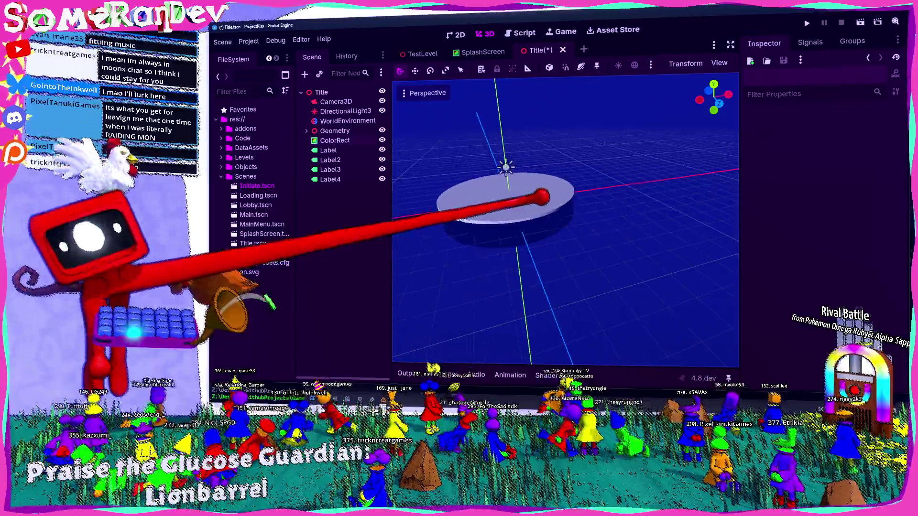
{"action": "left_click", "coordinate": [458, 32]}
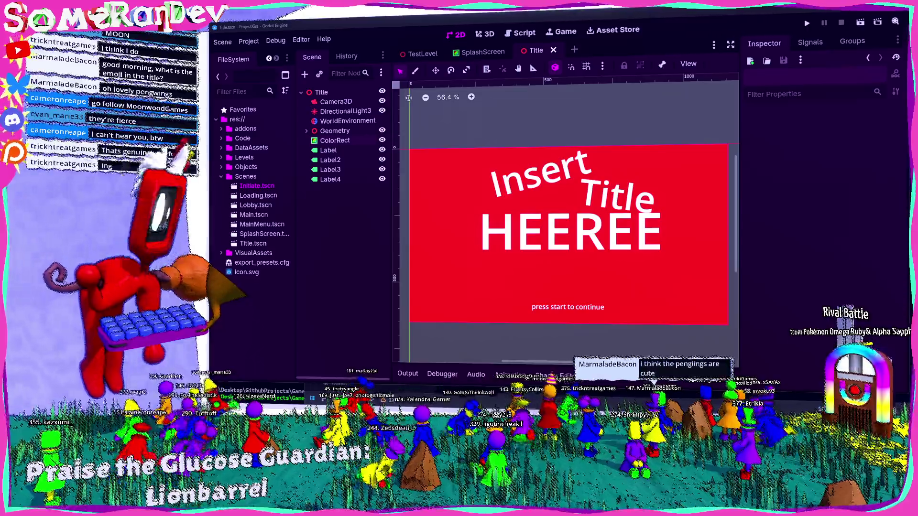
{"action": "scroll", "coordinate": [621, 260], "scroll_direction": "down", "scroll_amount": 1}
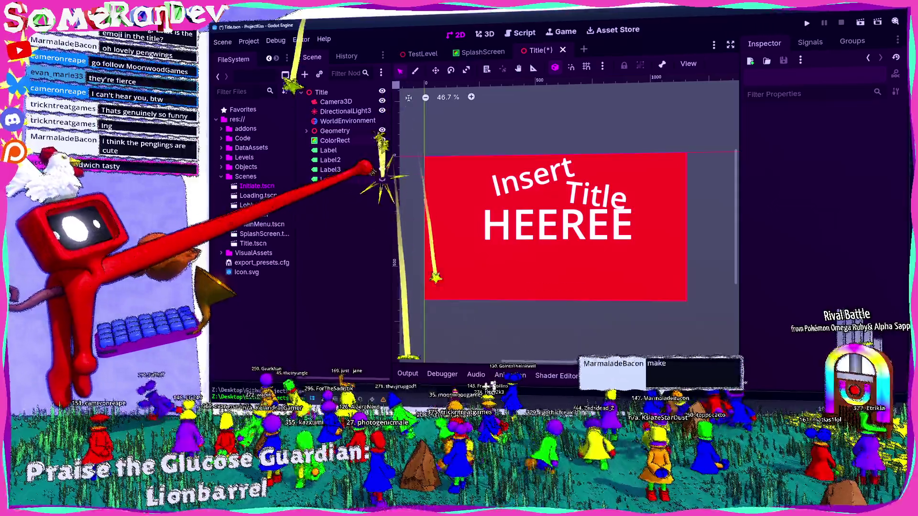
Hide the press-start label, rename Label4 to PressToContinue and the Insert label to Title1
{"action": "left_click", "coordinate": [382, 179]}
{"action": "double_click", "coordinate": [330, 179]}
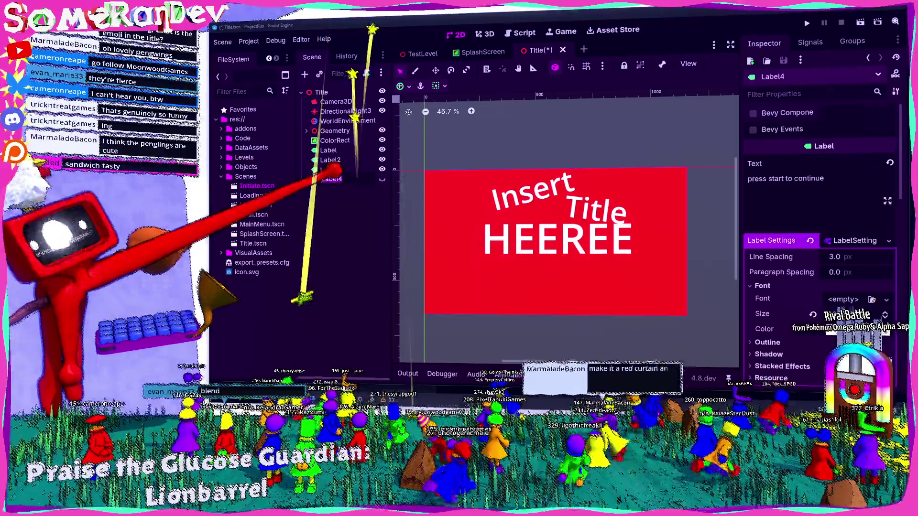
{"action": "type", "text": "PressToContinue"}
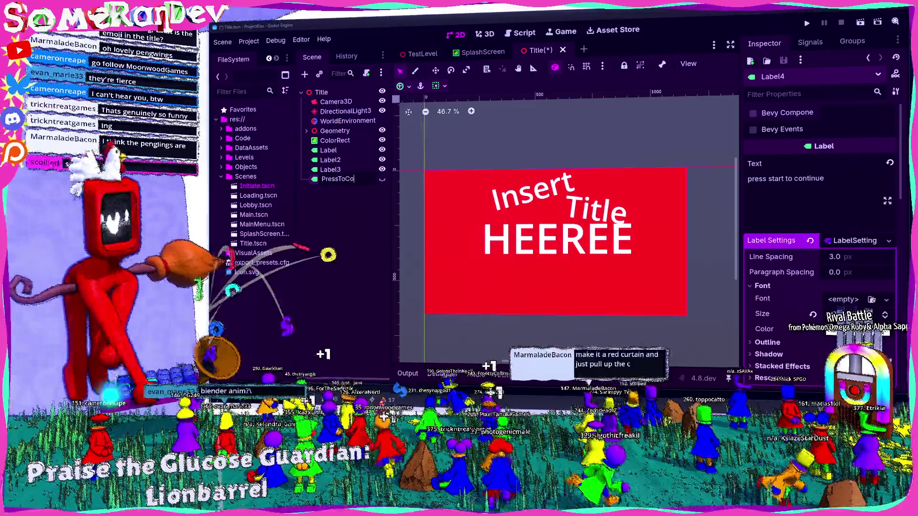
{"action": "key", "text": "Return"}
{"action": "double_click", "coordinate": [328, 150]}
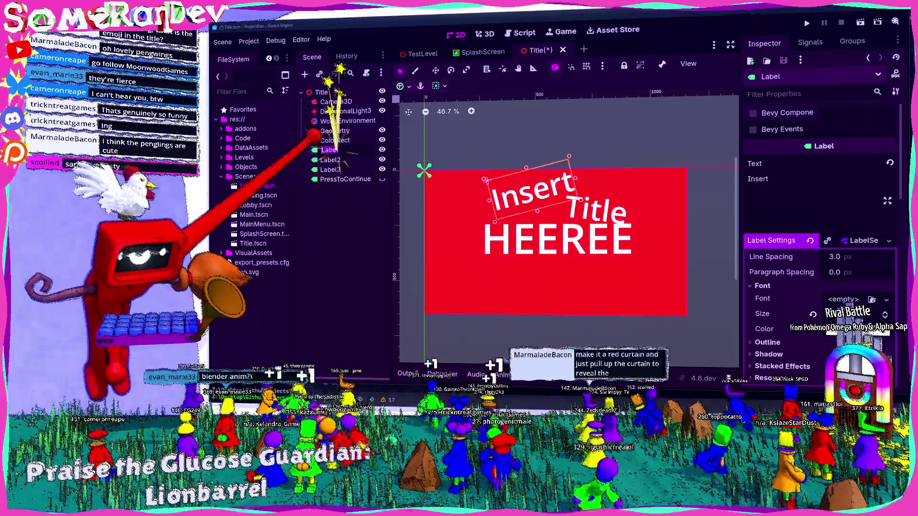
{"action": "type", "text": "Title1"}
{"action": "key", "text": "Return"}
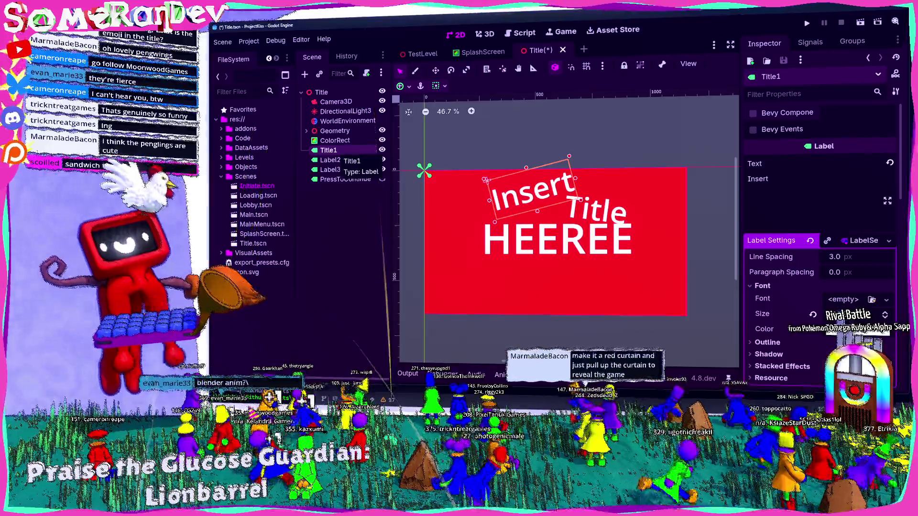
Rename Label2 to Title2 and Label3 to Title3
{"action": "right_click", "coordinate": [330, 159]}
{"action": "key", "text": "Escape"}
{"action": "key", "text": "F2"}
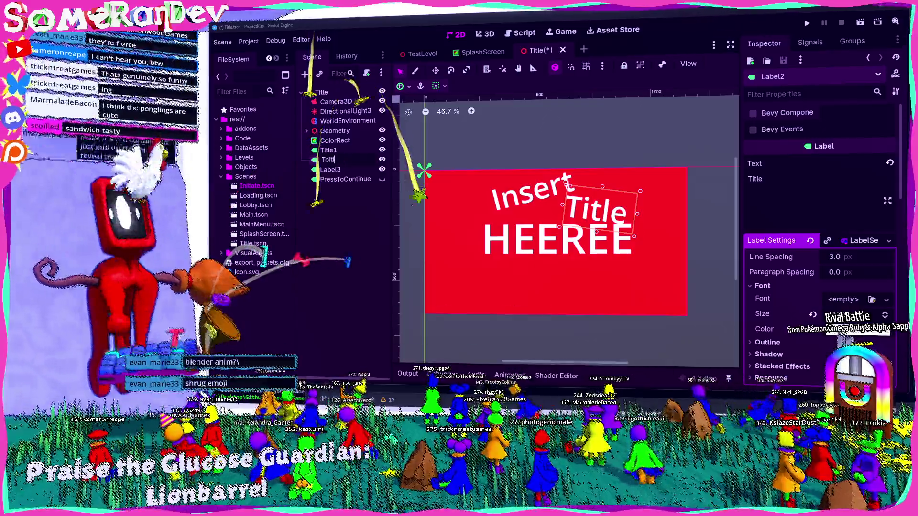
{"action": "type", "text": "Title2"}
{"action": "key", "text": "Return"}
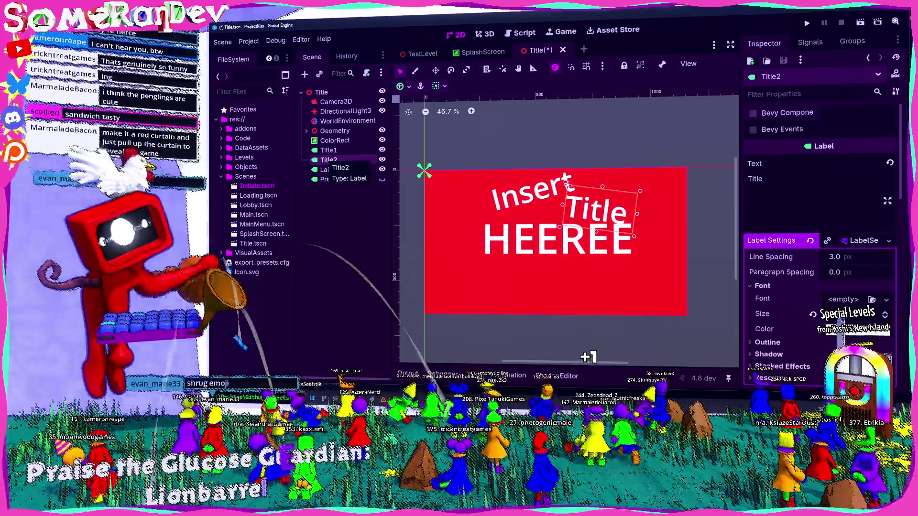
{"action": "left_click", "coordinate": [329, 169]}
{"action": "key", "text": "F2"}
{"action": "type", "text": "Title3"}
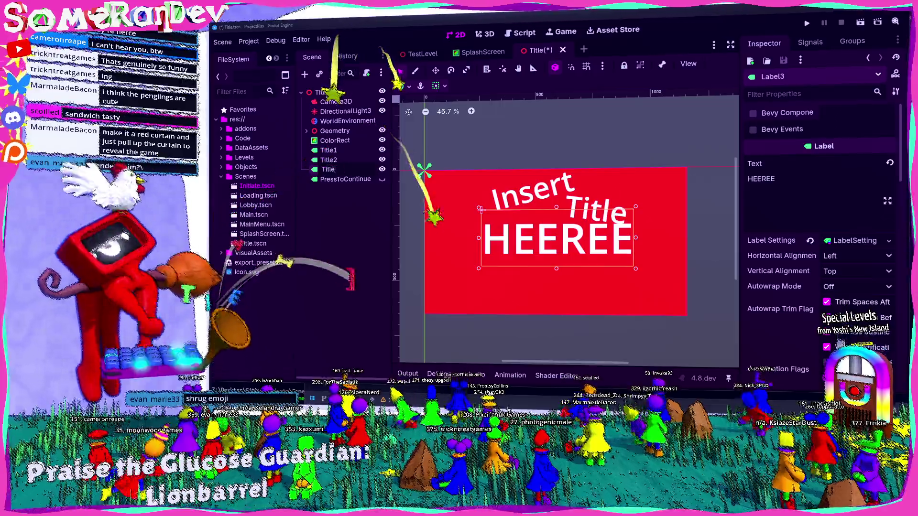
{"action": "key", "text": "Return"}
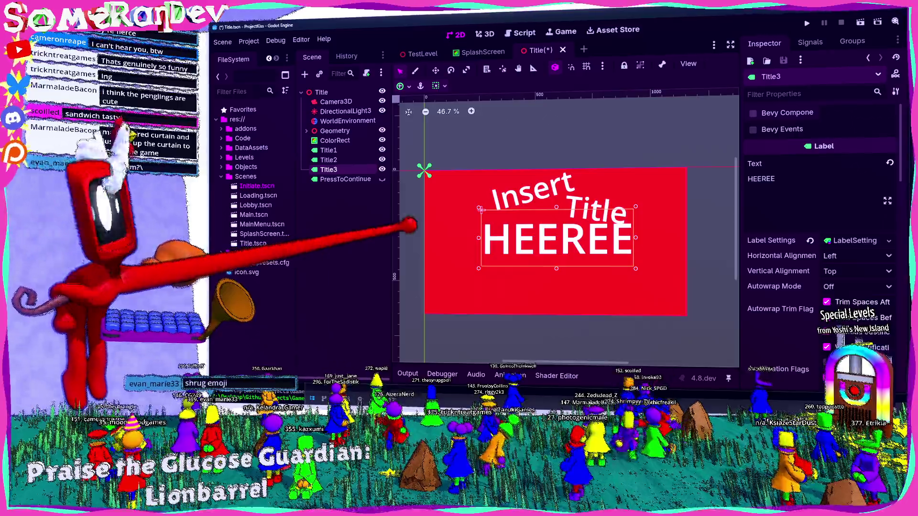
Save the Title scene
{"action": "left_click", "coordinate": [412, 226]}
{"action": "key", "text": "ctrl+s"}
{"action": "scroll", "coordinate": [425, 227], "scroll_direction": "down", "scroll_amount": 3}
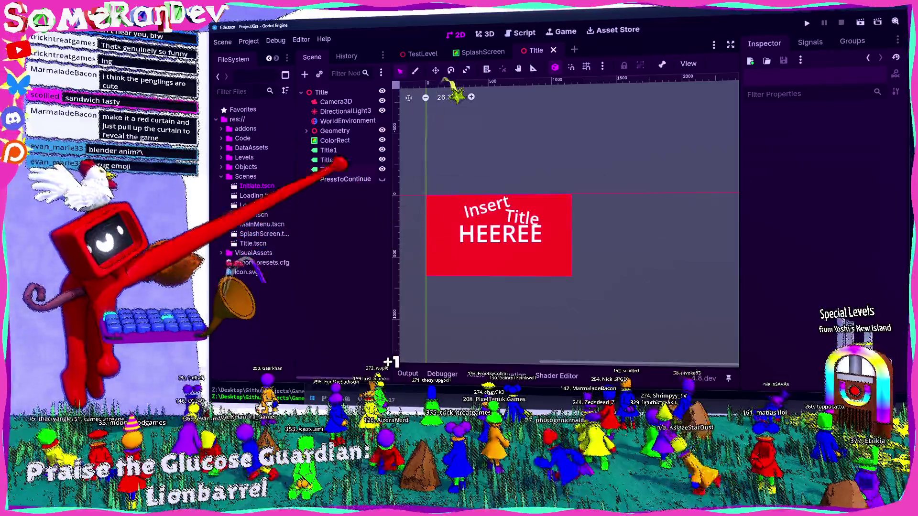
Add a Control child node under the Title root node
{"action": "left_click", "coordinate": [328, 150]}
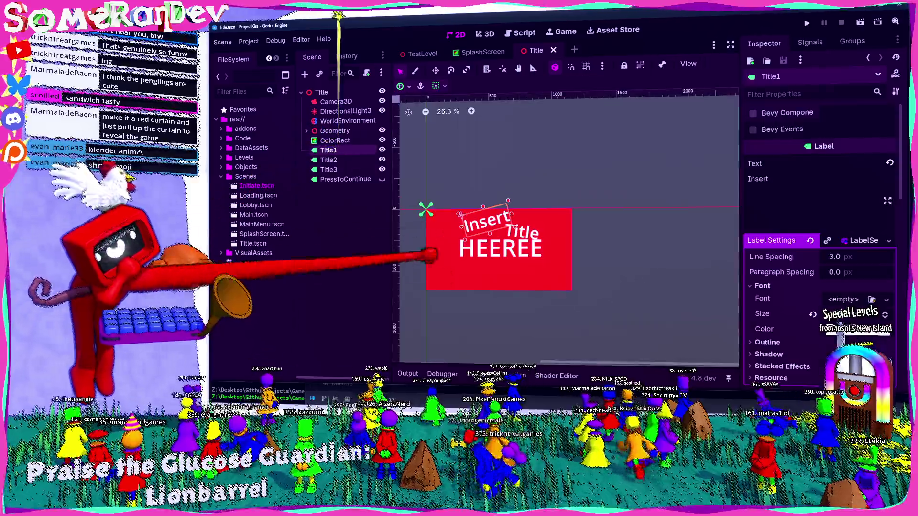
{"action": "left_click", "coordinate": [320, 93]}
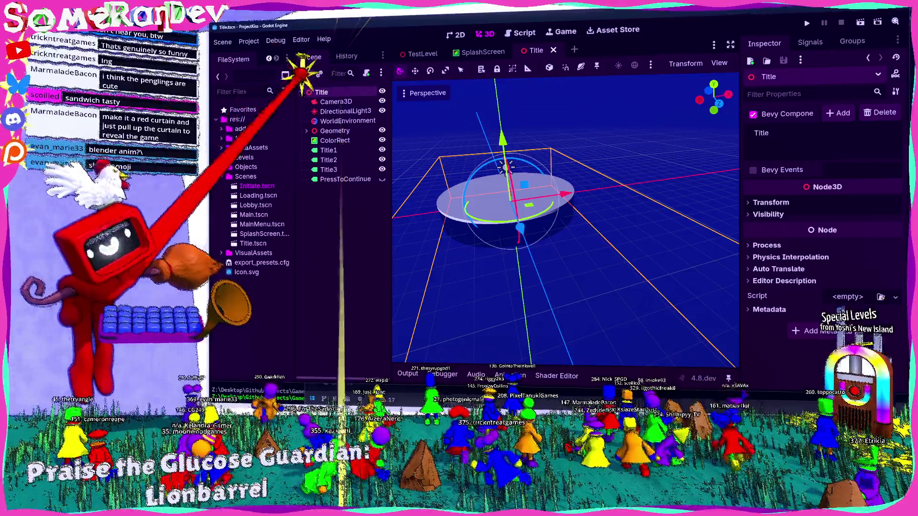
{"action": "key", "text": "ctrl+a"}
{"action": "type", "text": "colorre"}
{"action": "key", "text": "BackSpace"}
{"action": "key", "text": "BackSpace"}
{"action": "key", "text": "BackSpace"}
{"action": "type", "text": "ntrol"}
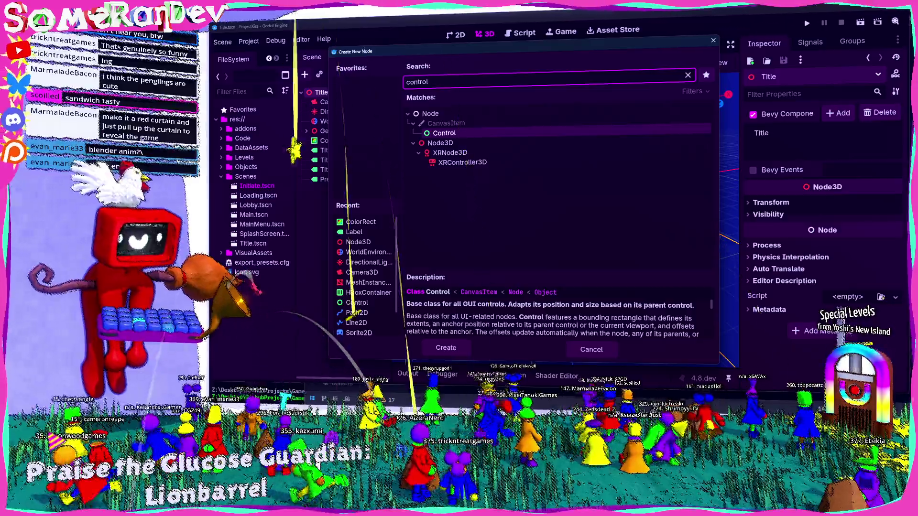
{"action": "key", "text": "Return"}
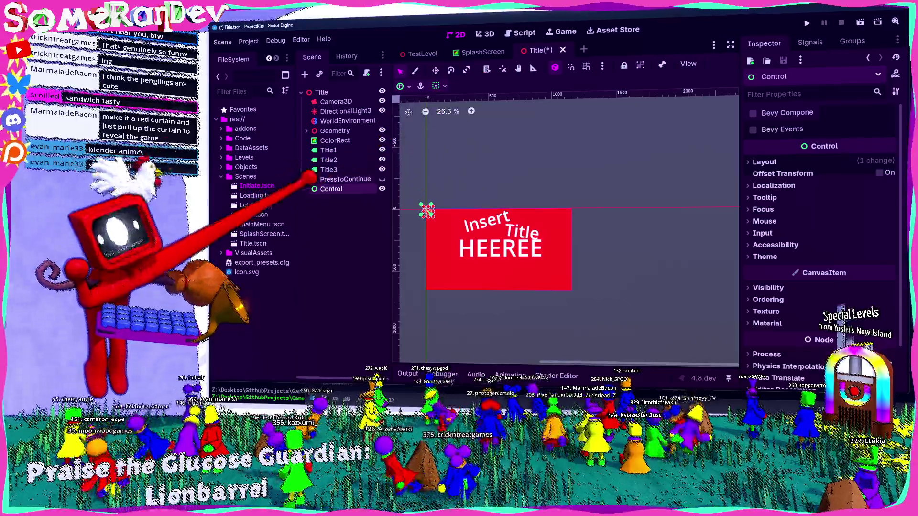
Change the new Control node's type to Node2D
{"action": "right_click", "coordinate": [332, 189]}
{"action": "left_click", "coordinate": [382, 267]}
{"action": "type", "text": "no"}
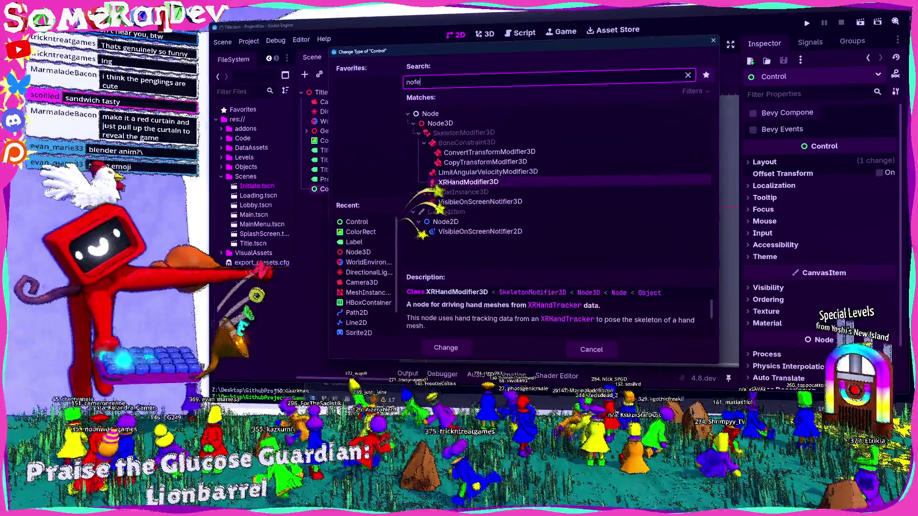
{"action": "type", "text": "de2d"}
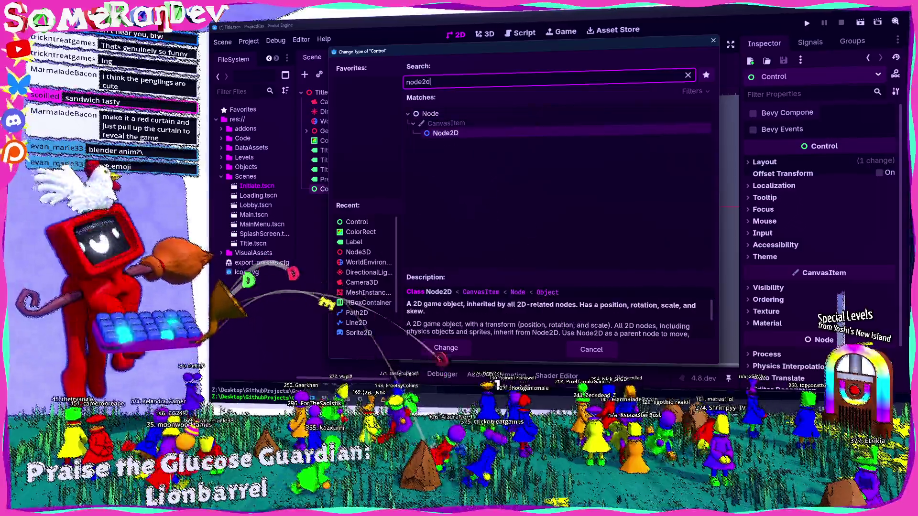
{"action": "key", "text": "Return"}
Nest the Title1, Title2 and Title3 labels under the Control node
{"action": "left_click", "coordinate": [328, 150]}
{"action": "left_click", "coordinate": [329, 169], "text": "shift"}
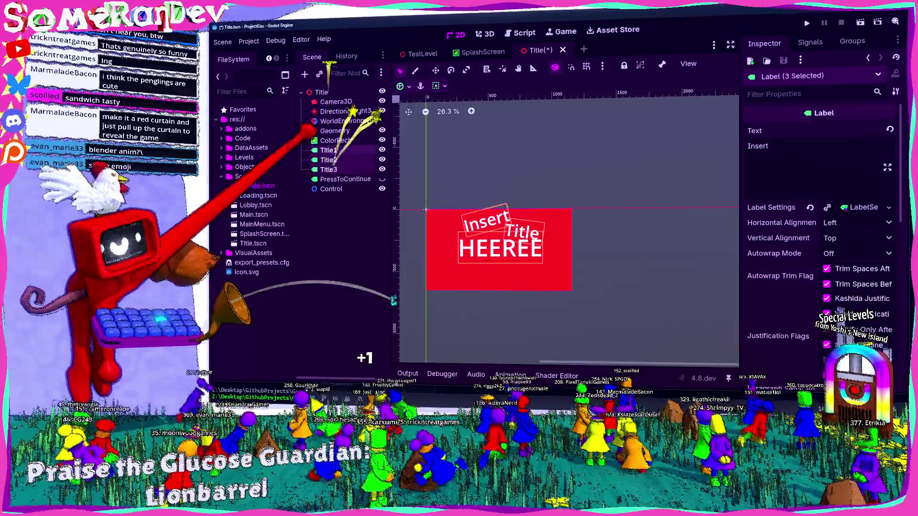
{"action": "left_click_drag", "start_coordinate": [329, 169], "coordinate": [335, 189]}
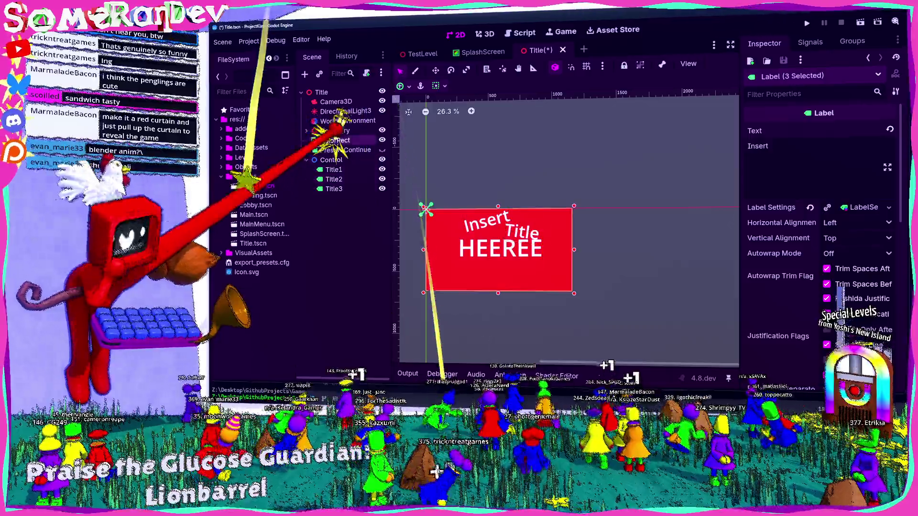
Rename the ColorRect node to RedBackground
{"action": "left_click", "coordinate": [335, 140]}
{"action": "key", "text": "F2"}
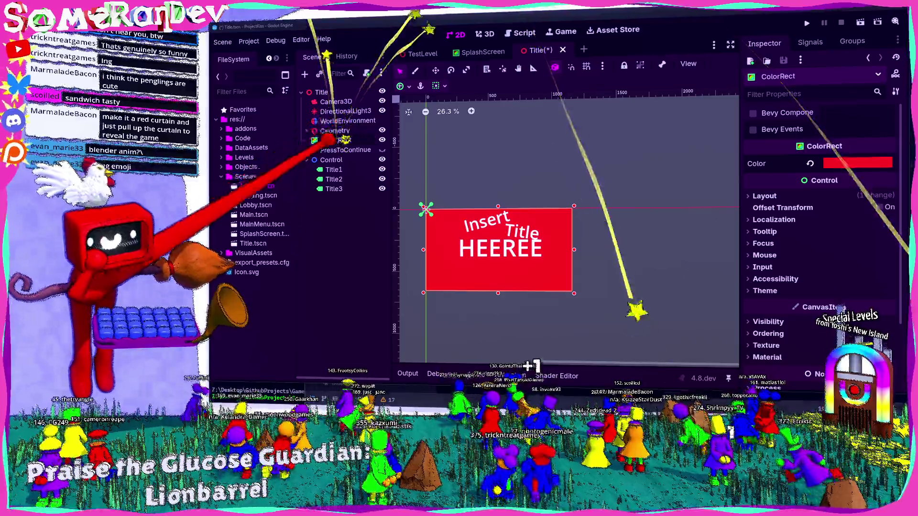
{"action": "type", "text": "RedB"}
{"action": "type", "text": "ackground"}
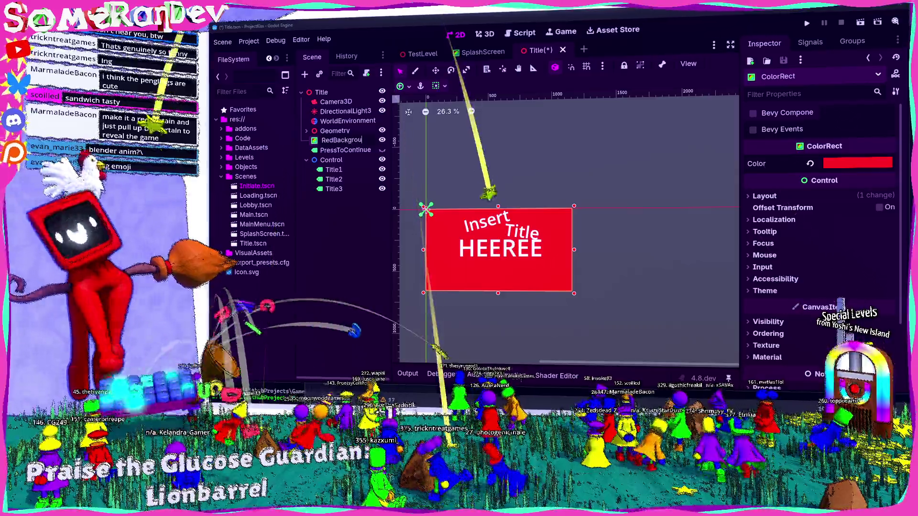
{"action": "key", "text": "Return"}
Add a Node2D child under the Title root and name it 2D
{"action": "left_click", "coordinate": [321, 92]}
{"action": "key", "text": "ctrl+a"}
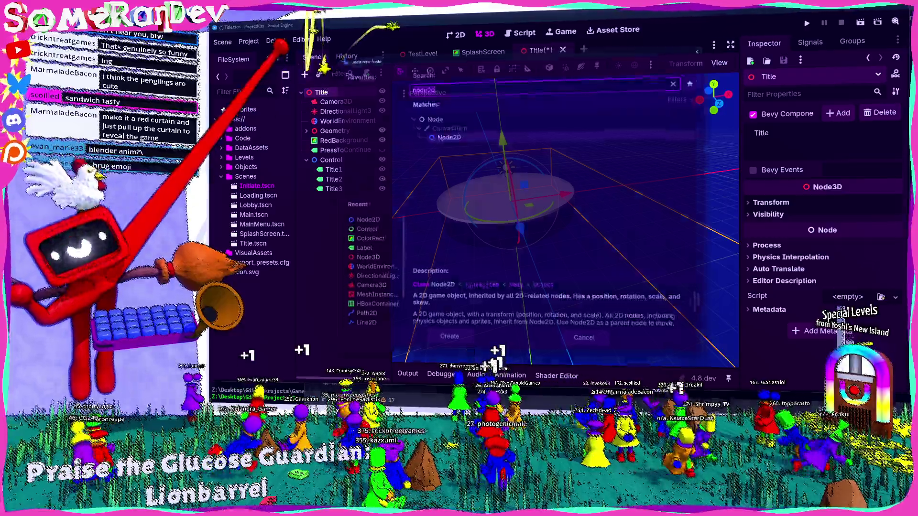
{"action": "type", "text": "node2d"}
{"action": "key", "text": "Return"}
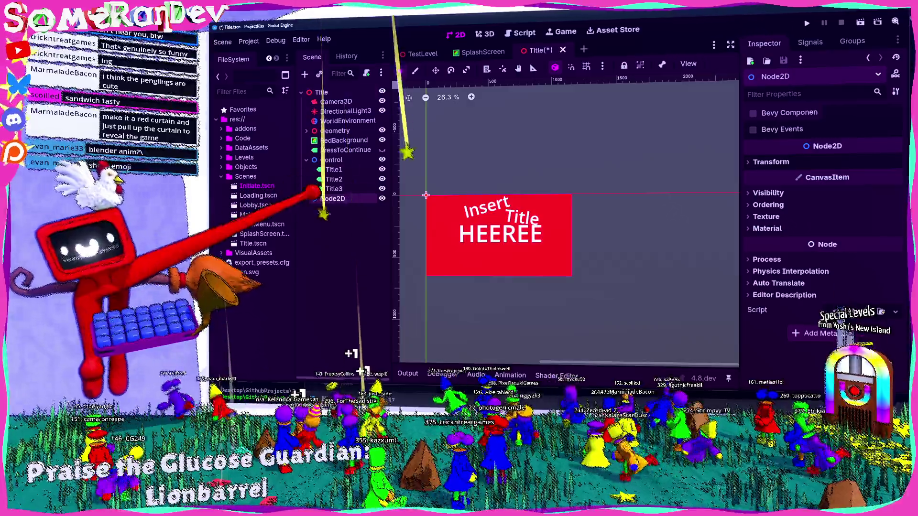
{"action": "key", "text": "F2"}
{"action": "key", "text": "BackSpace"}
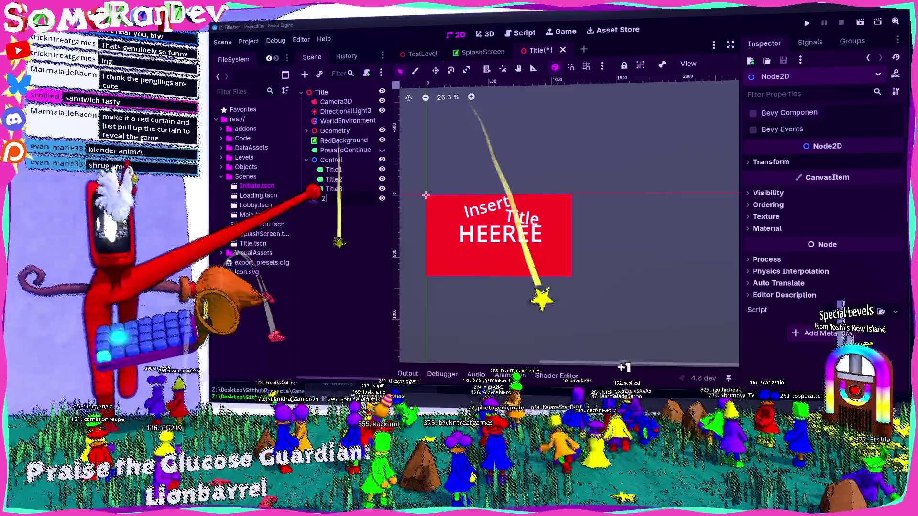
{"action": "type", "text": "2D"}
{"action": "key", "text": "Return"}
Move RedBackground, the title group and PressToContinue under 2D, then save the scene
{"action": "left_click_drag", "start_coordinate": [344, 140], "coordinate": [324, 198]}
{"action": "left_click", "coordinate": [337, 151]}
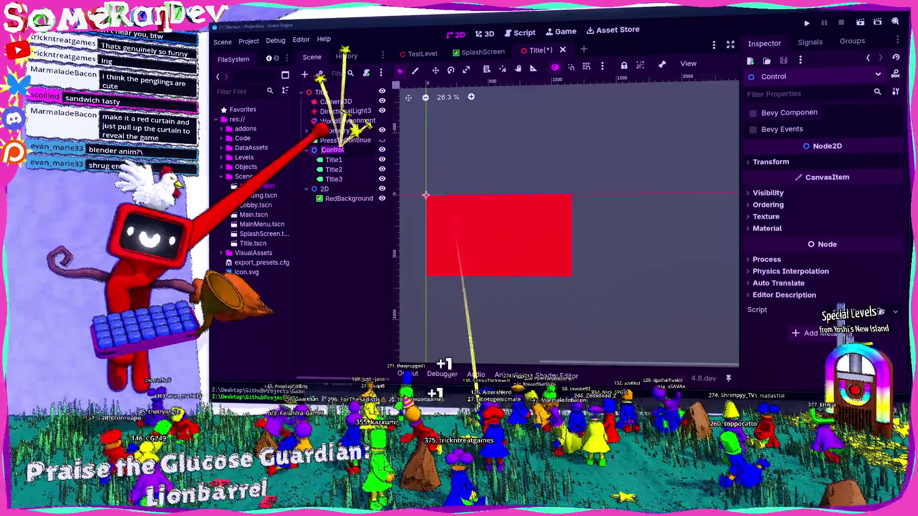
{"action": "left_click_drag", "start_coordinate": [337, 150], "coordinate": [325, 189]}
{"action": "left_click_drag", "start_coordinate": [345, 140], "coordinate": [330, 200]}
{"action": "key", "text": "ctrl+s"}
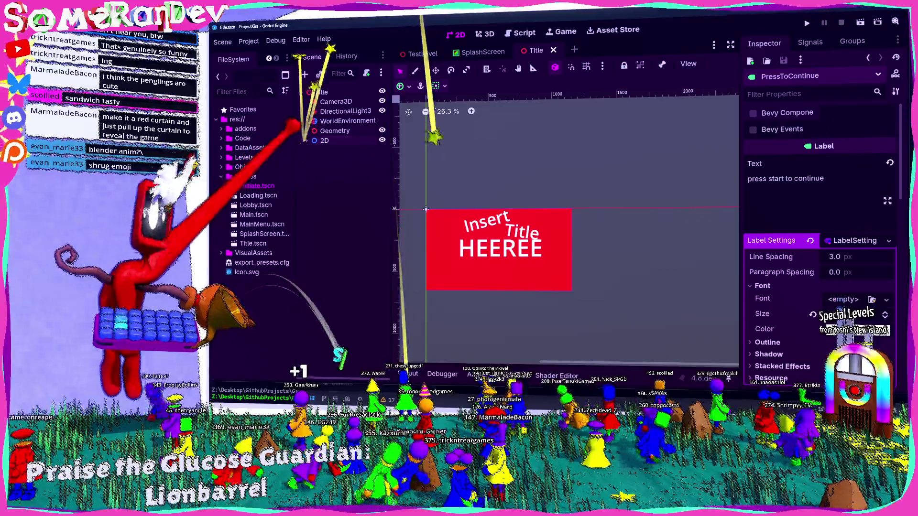
Collapse the 2D node and place it first under Title
{"action": "left_click", "coordinate": [307, 140]}
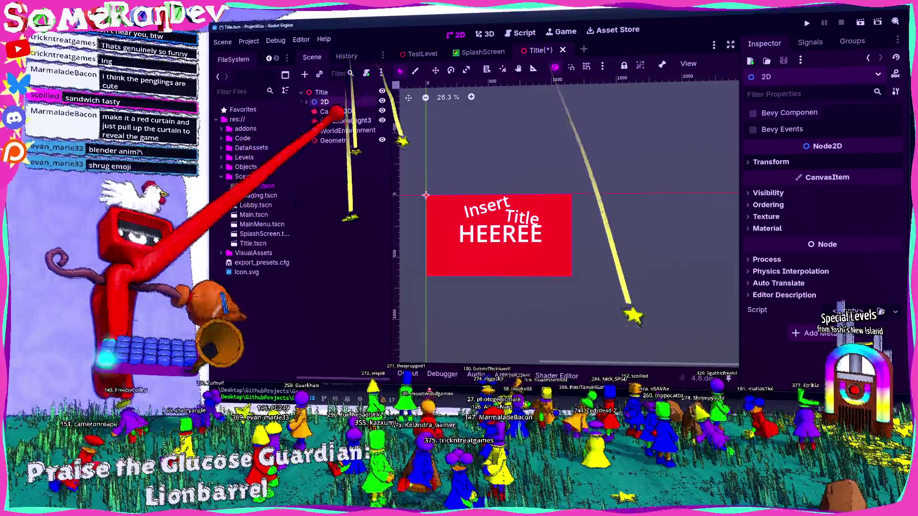
{"action": "left_click_drag", "start_coordinate": [324, 140], "coordinate": [319, 96]}
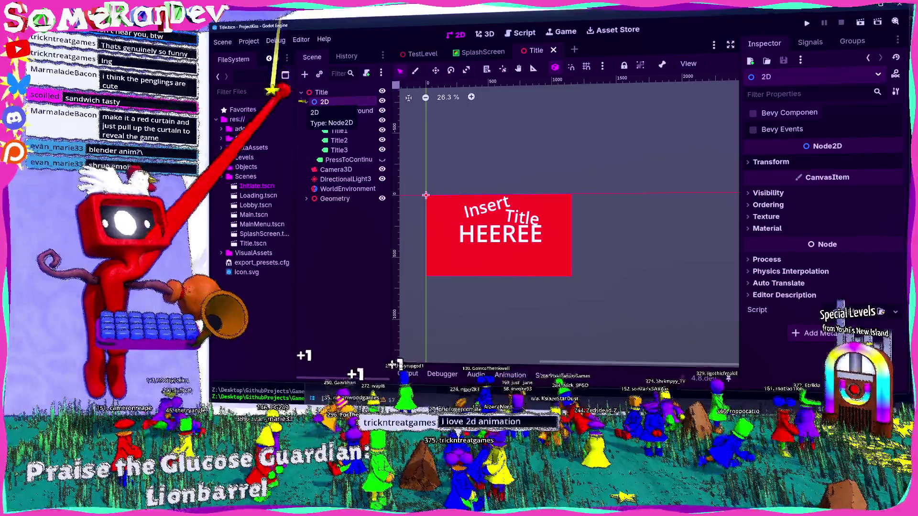
{"action": "left_click", "coordinate": [306, 102]}
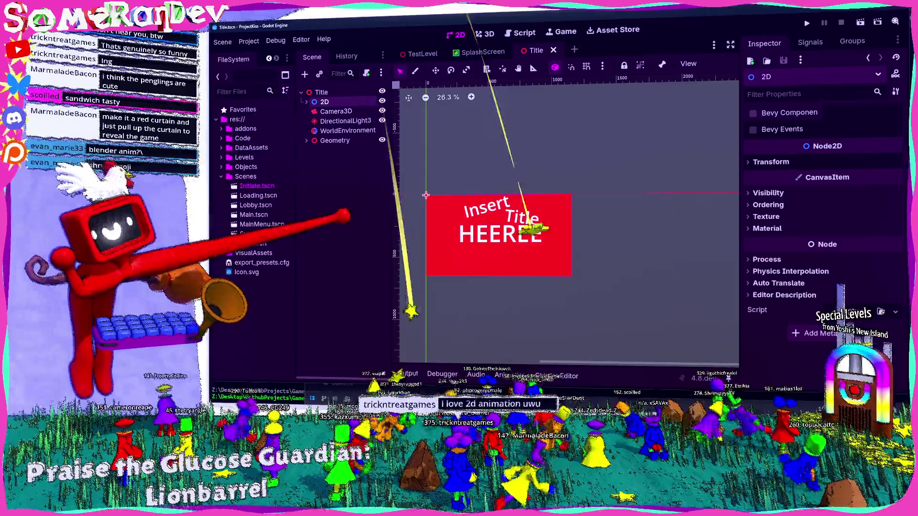
Expand the 2D node, select its Title child, then switch to the Zed editor
{"action": "key", "text": "Escape"}
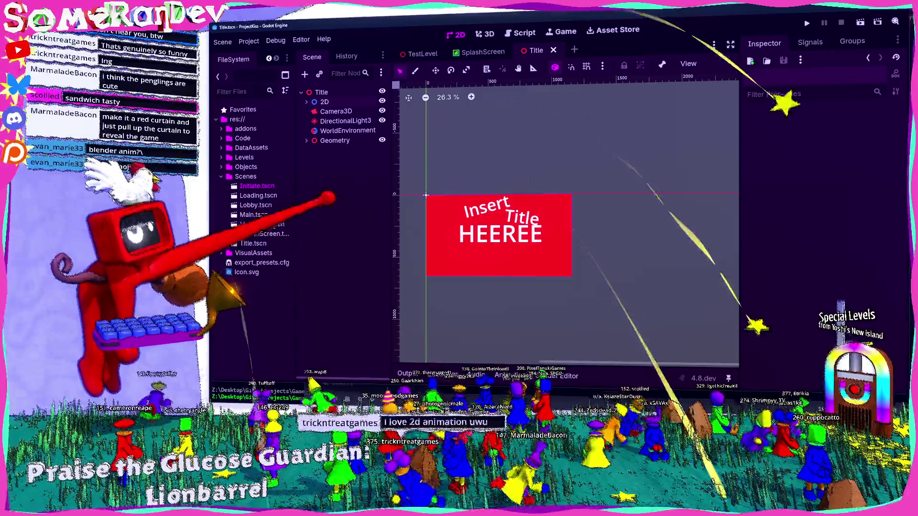
{"action": "scroll", "coordinate": [550, 216], "scroll_direction": "up", "scroll_amount": 2}
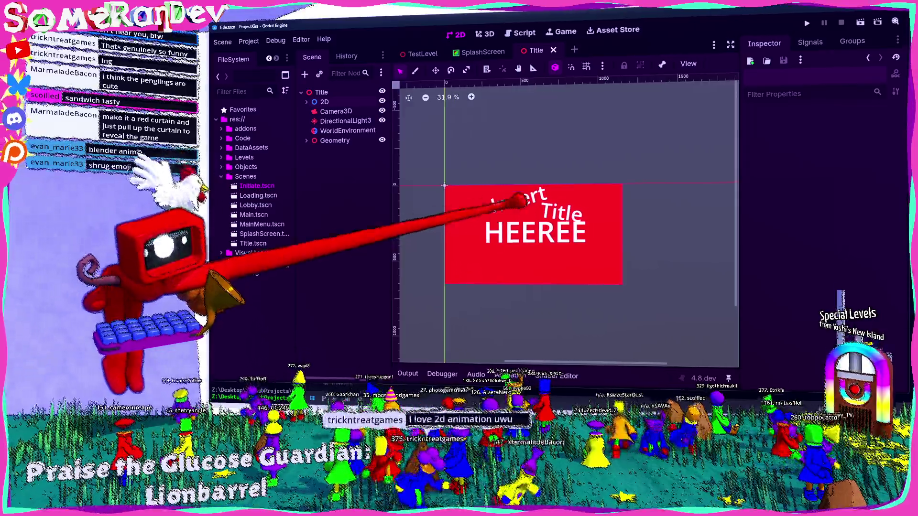
{"action": "left_click", "coordinate": [307, 102]}
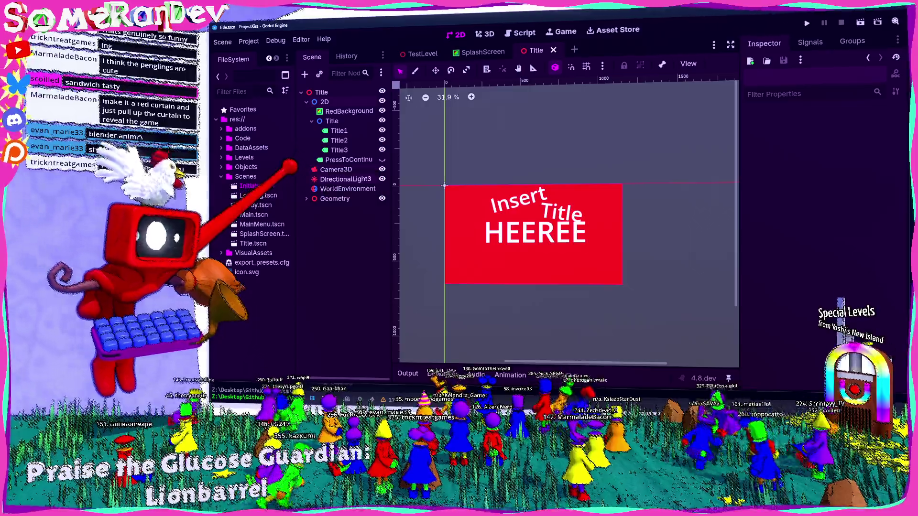
{"action": "left_click", "coordinate": [332, 121]}
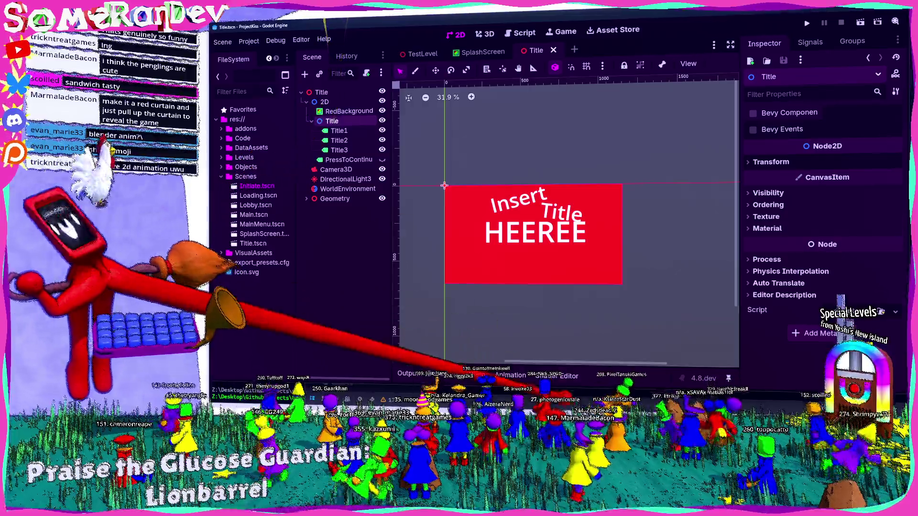
{"action": "key", "text": "alt+Tab"}
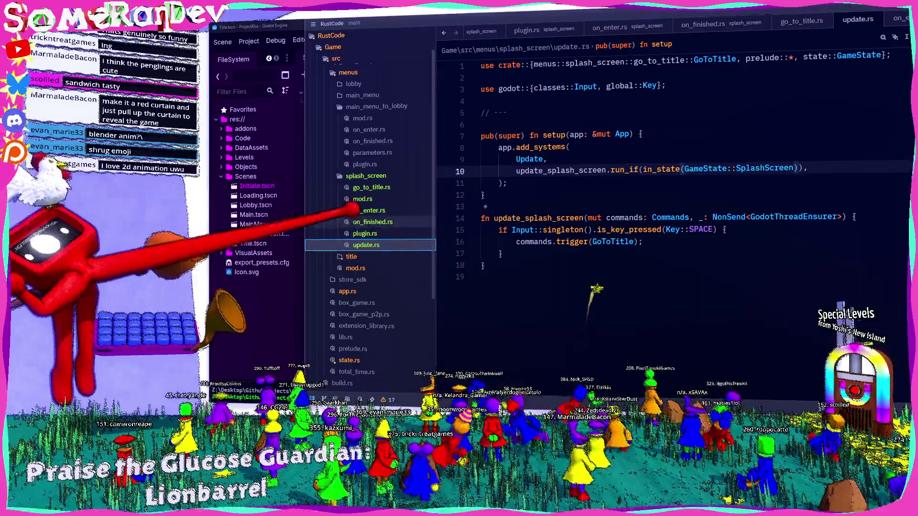
Open update_title/update_press_state.rs and follow set_state to the Title state definition in title.rs
{"action": "left_click", "coordinate": [352, 257]}
{"action": "scroll", "coordinate": [370, 215], "scroll_direction": "down", "scroll_amount": 1}
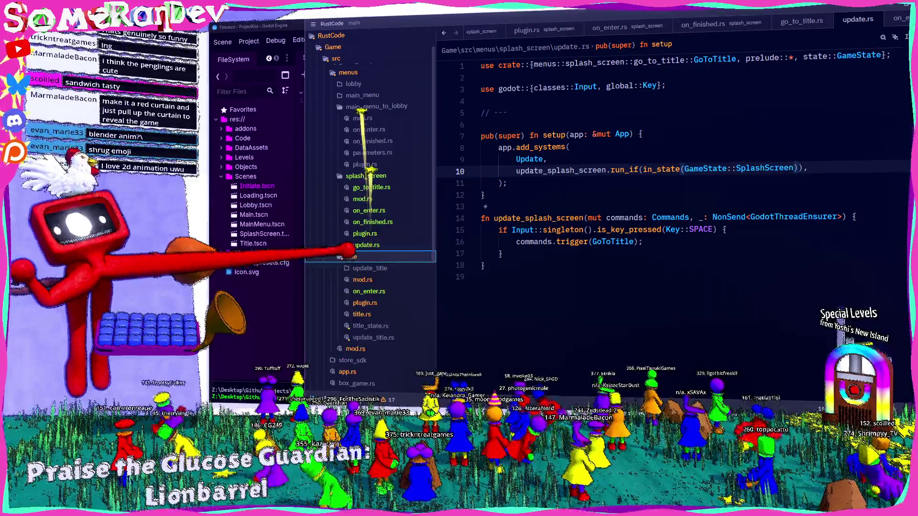
{"action": "scroll", "coordinate": [357, 235], "scroll_direction": "down", "scroll_amount": 1}
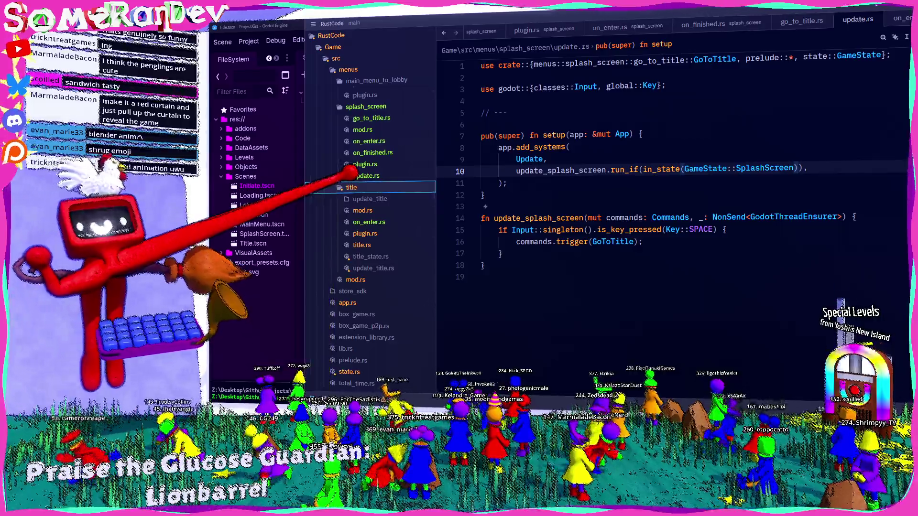
{"action": "left_click", "coordinate": [366, 199]}
{"action": "left_click", "coordinate": [377, 211]}
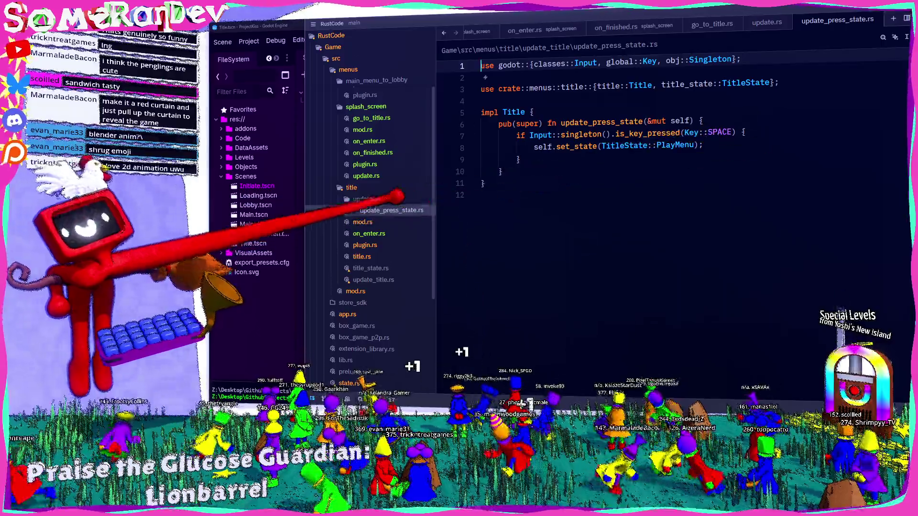
{"action": "double_click", "coordinate": [675, 145]}
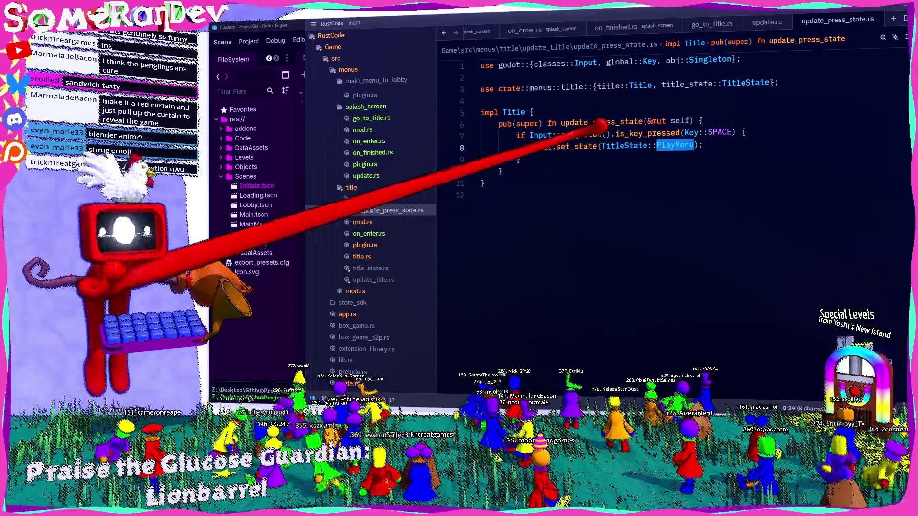
{"action": "left_click", "coordinate": [581, 146], "text": "ctrl"}
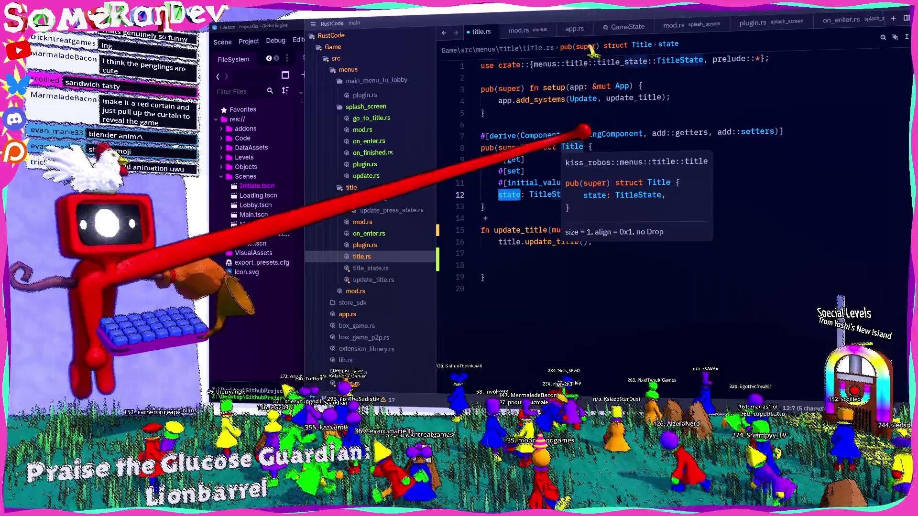
{"action": "right_click", "coordinate": [366, 187]}
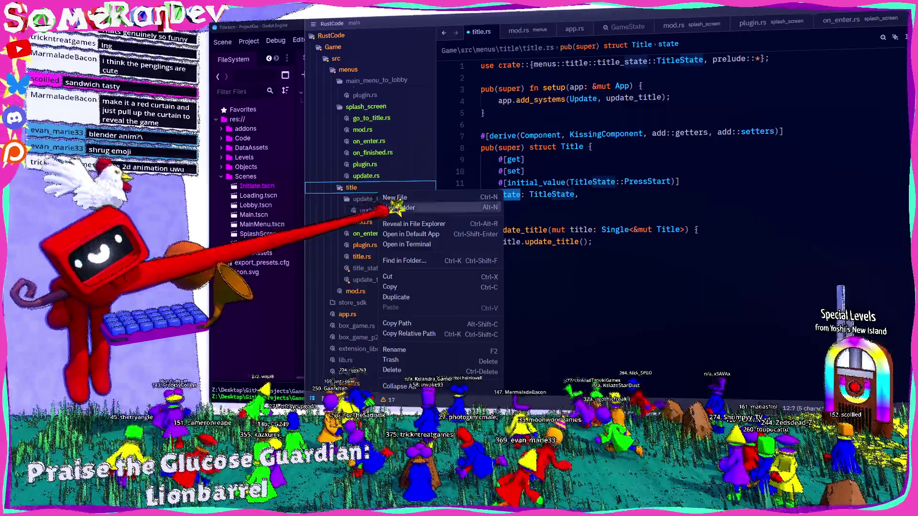
Add a ui folder under title containing title_intro_animation.rs, starting with 'use crate::prelude::*;'
{"action": "left_click", "coordinate": [392, 208]}
{"action": "type", "text": "ui"}
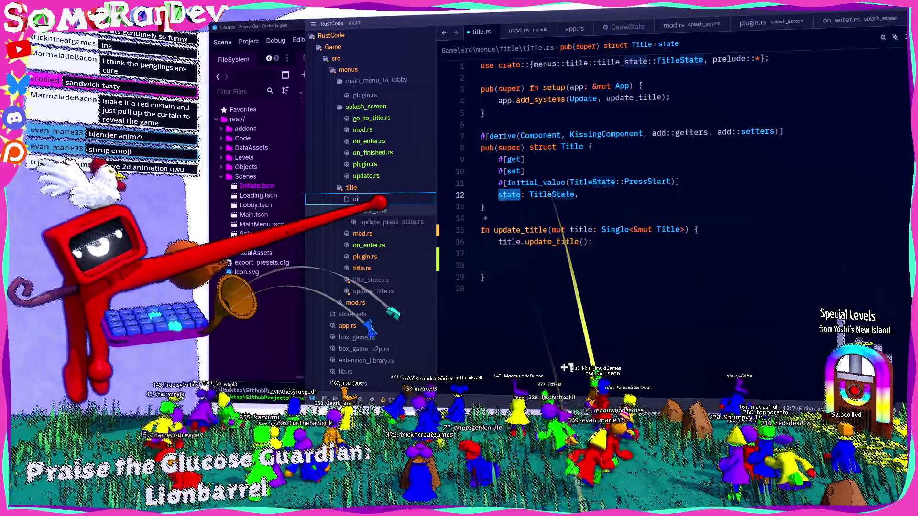
{"action": "right_click", "coordinate": [379, 201]}
{"action": "left_click", "coordinate": [393, 205]}
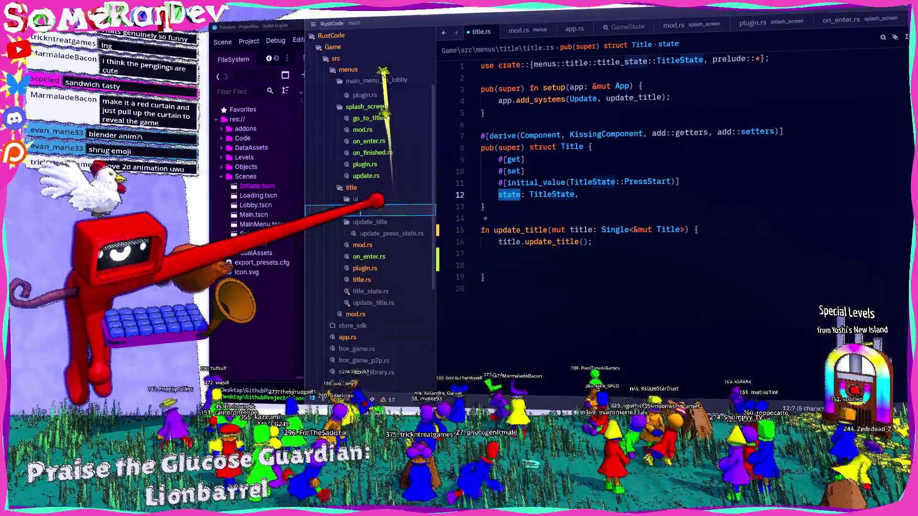
{"action": "type", "text": "tille_intro_animat"}
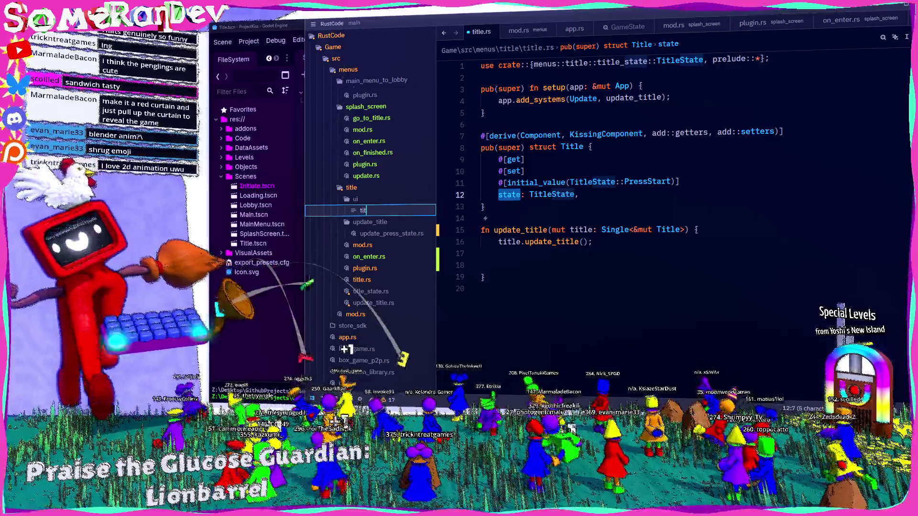
{"action": "type", "text": "ion.rs"}
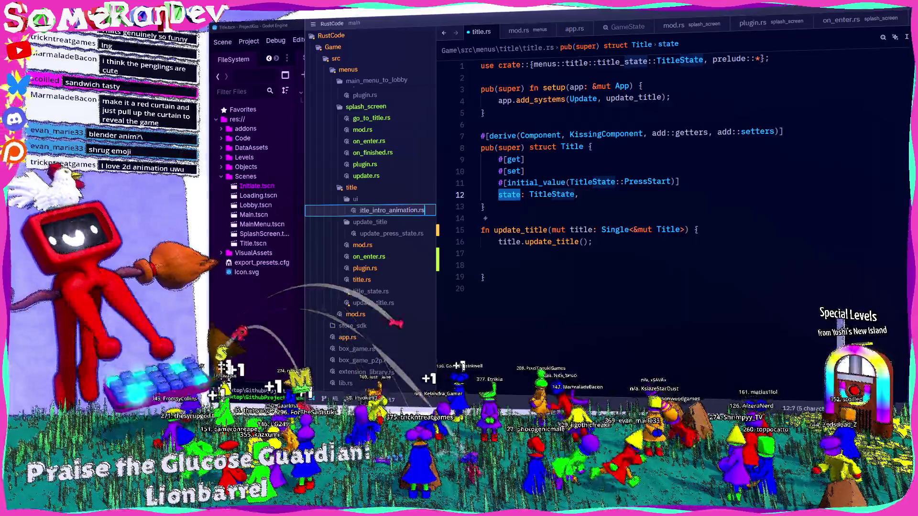
{"action": "key", "text": "Return"}
{"action": "type", "text": "use crate::prelude::*;"}
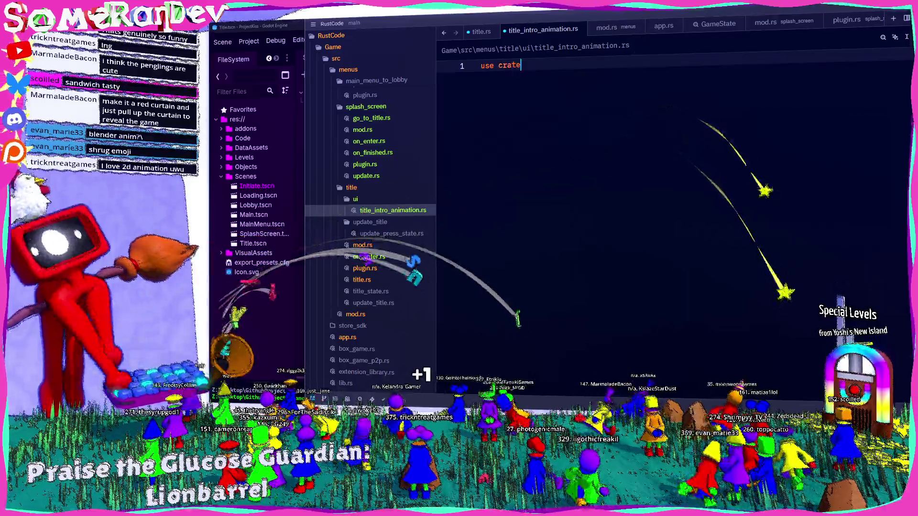
Declare the TitleIntroAnimation struct with a Component derive, checking title.rs for reference
{"action": "key", "text": "Return"}
{"action": "key", "text": "Return"}
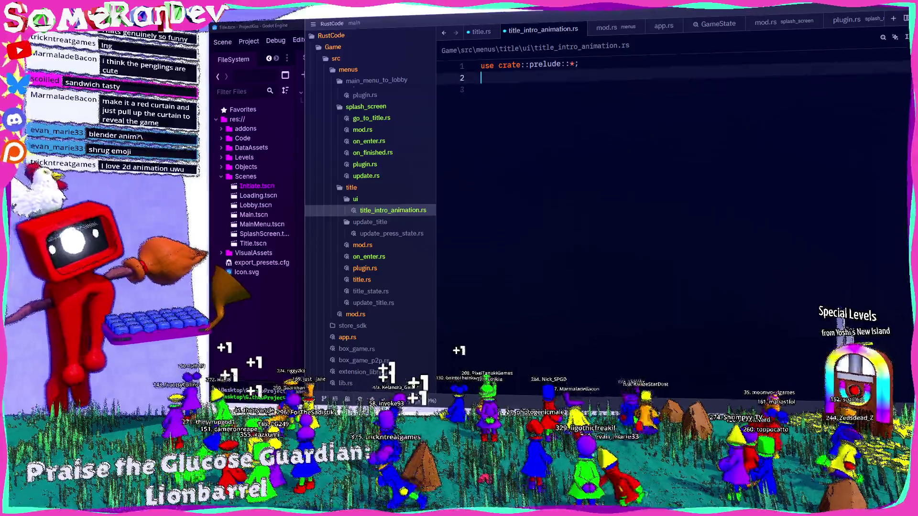
{"action": "type", "text": "#[der"}
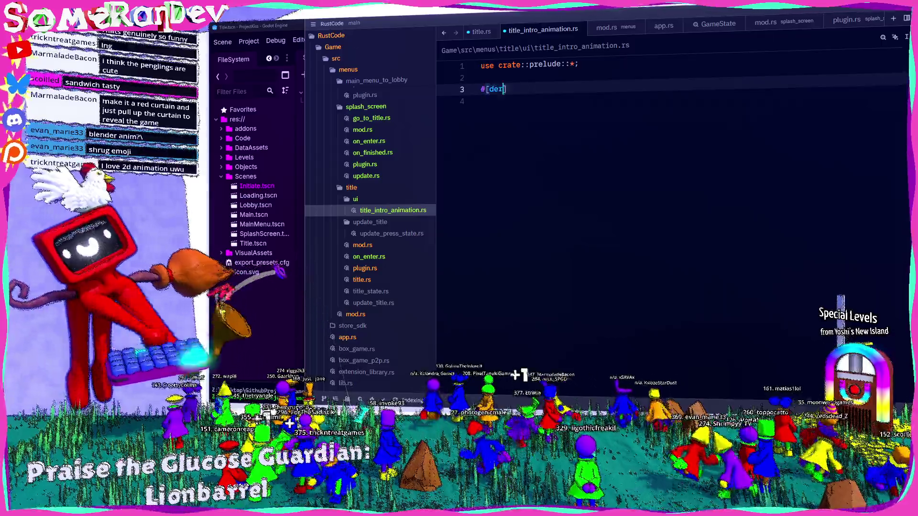
{"action": "type", "text": "ive(Component, Kiss"}
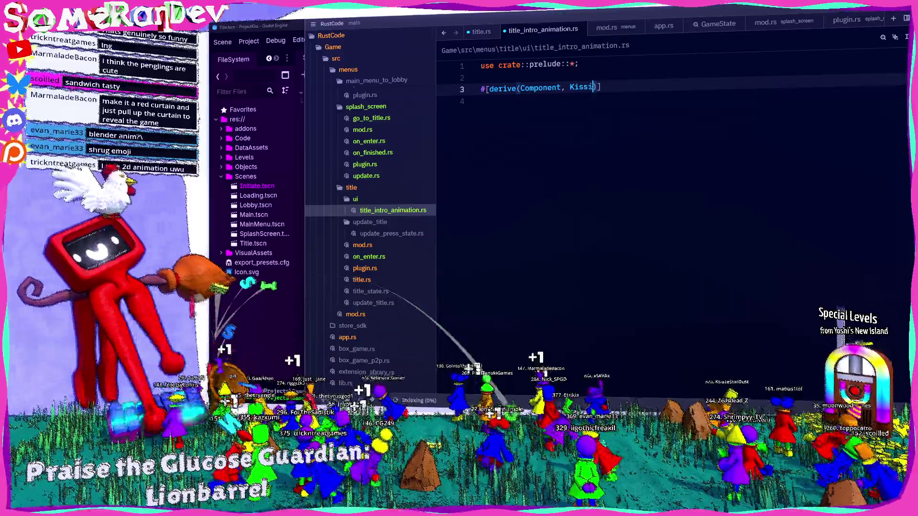
{"action": "type", "text": "ingComponent"}
{"action": "key", "text": "End"}
{"action": "key", "text": "Return"}
{"action": "type", "text": "struc"}
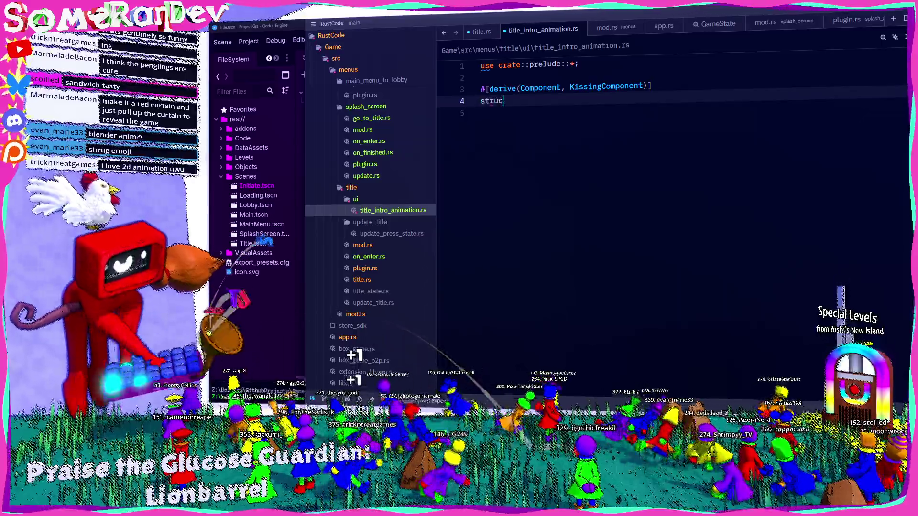
{"action": "type", "text": "t TitleIntroAnimation;"}
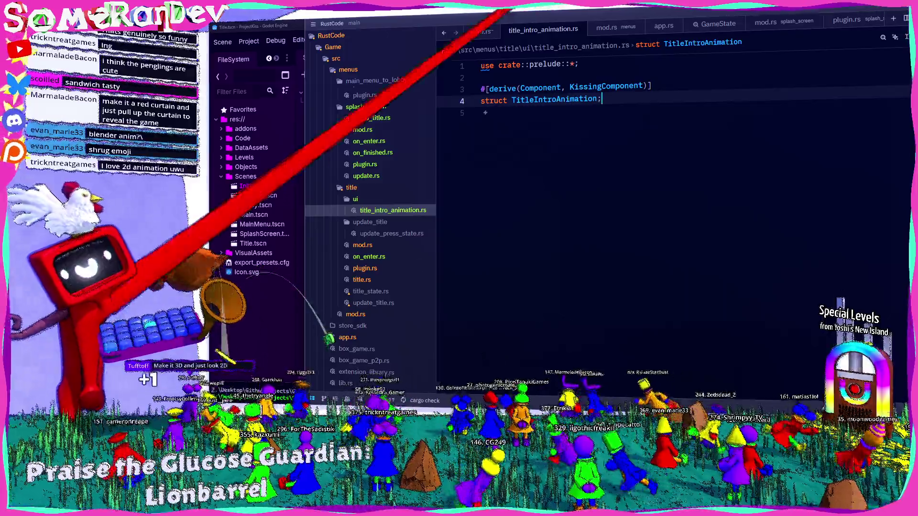
{"action": "left_click", "coordinate": [361, 280]}
{"action": "left_click", "coordinate": [393, 210]}
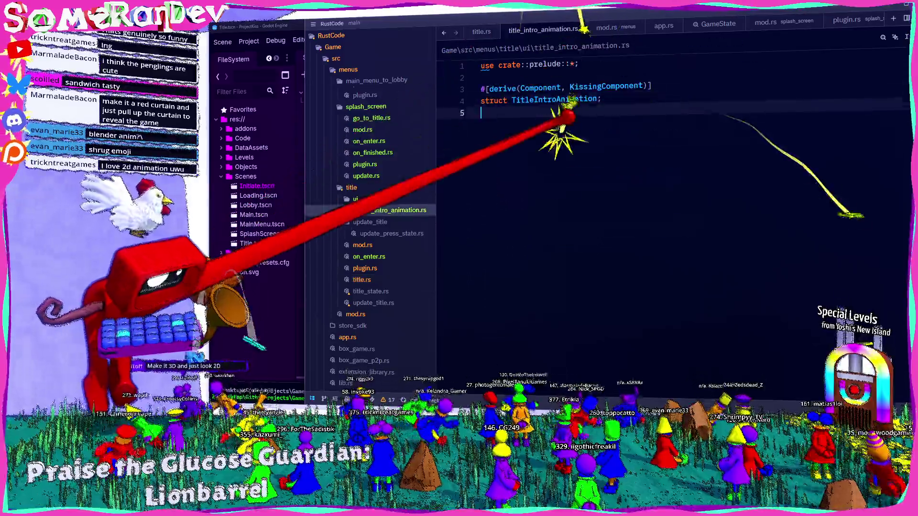
Add '// ---' separator comments and begin pub(super) fn setup(app: &mut App) with app.addSys
{"action": "left_click", "coordinate": [480, 77]}
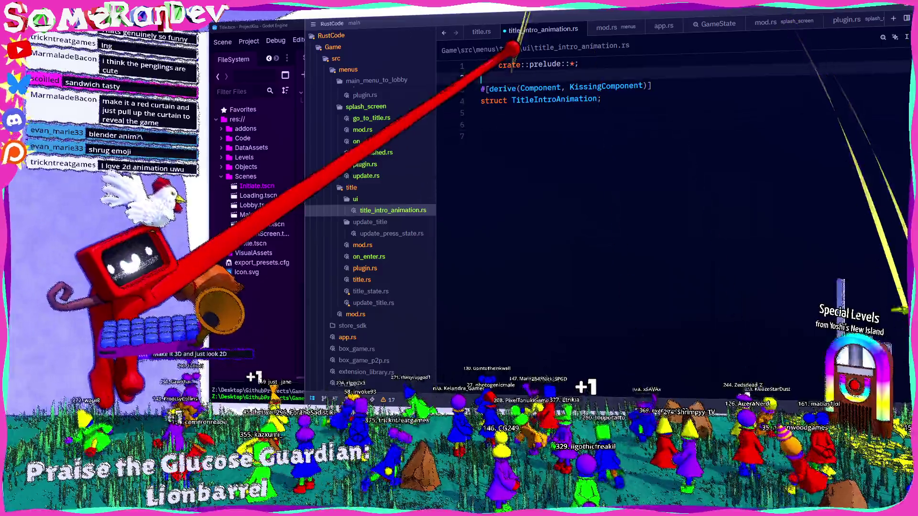
{"action": "key", "text": "Return"}
{"action": "key", "text": "Return"}
{"action": "key", "text": "Up"}
{"action": "type", "text": "// ---"}
{"action": "key", "text": "Home"}
{"action": "key", "text": "Return"}
{"action": "key", "text": "Return"}
{"action": "key", "text": "Up"}
{"action": "key", "text": "Up"}
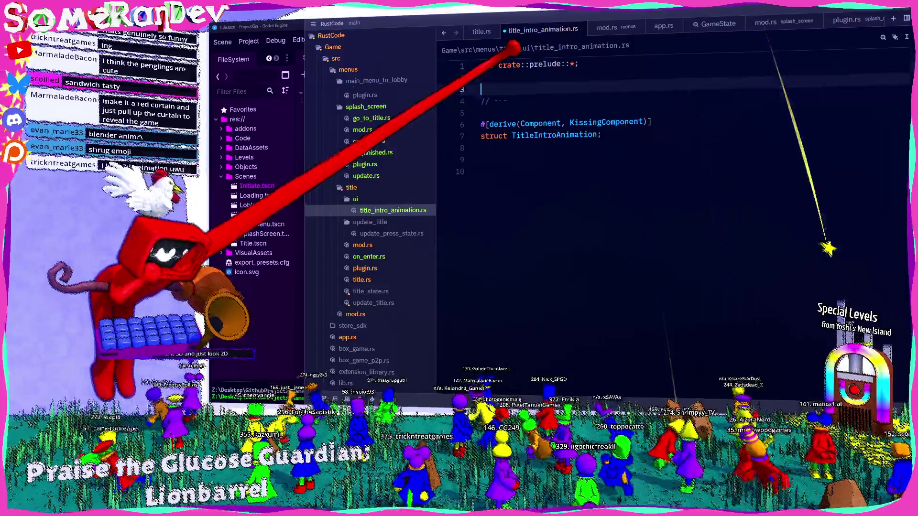
{"action": "type", "text": "/"}
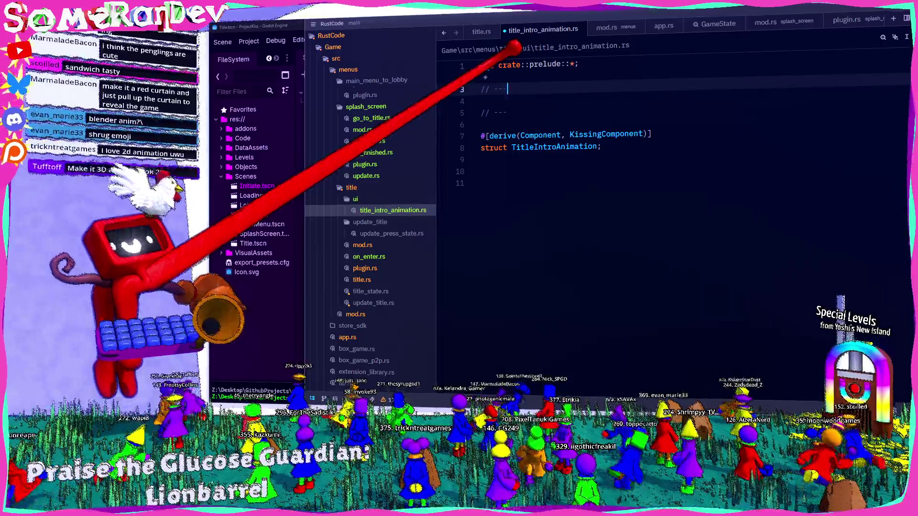
{"action": "type", "text": "/ ---"}
{"action": "key", "text": "Return"}
{"action": "key", "text": "Return"}
{"action": "type", "text": "pub(super)"}
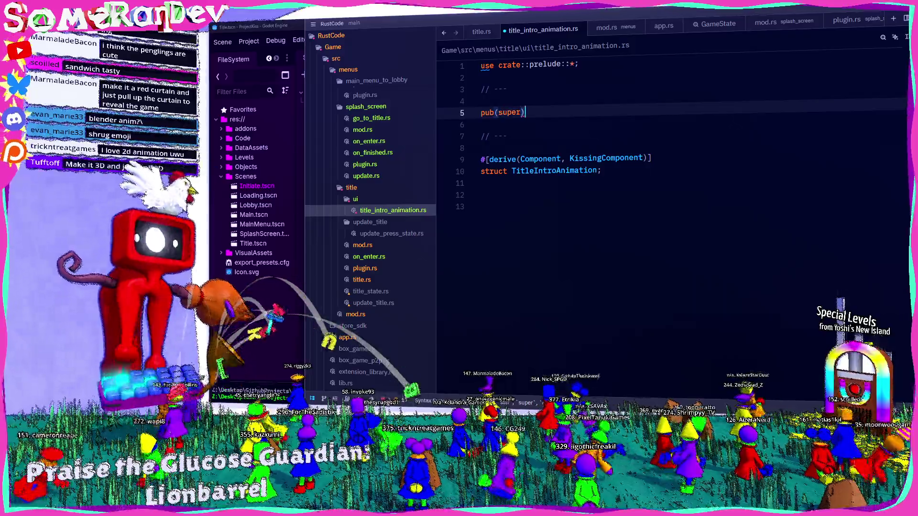
{"action": "type", "text": " fn setup(app: &"}
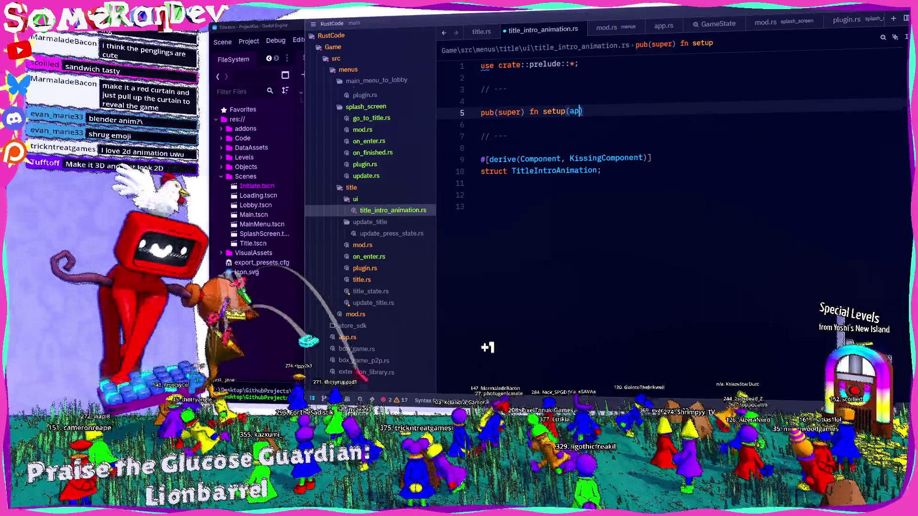
{"action": "type", "text": "mut App) {"}
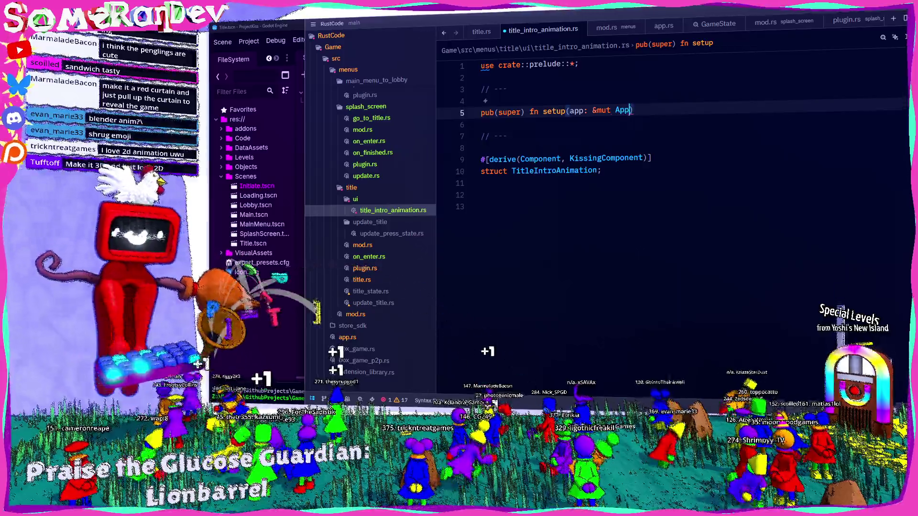
{"action": "key", "text": "Return"}
{"action": "type", "text": "app.addSys"}
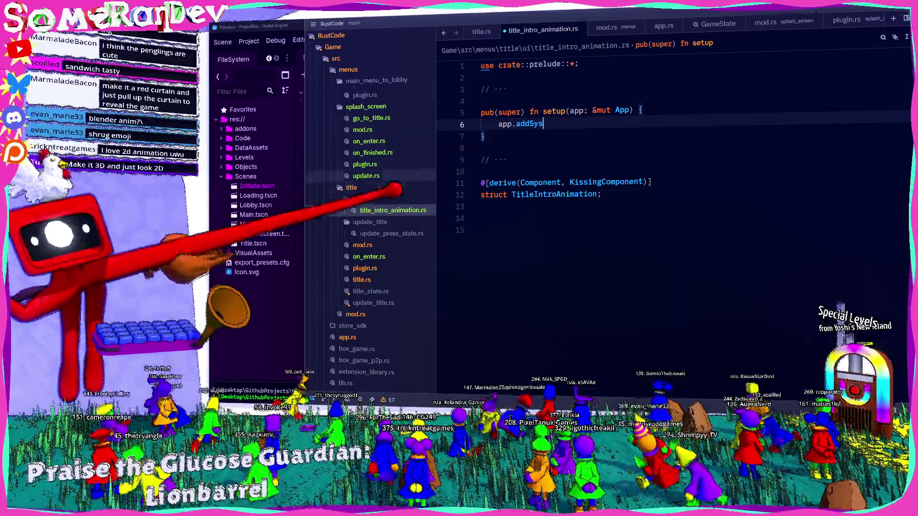
Create mod.rs in the ui folder and declare mod ui; in the title module's mod.rs
{"action": "right_click", "coordinate": [378, 198]}
{"action": "left_click", "coordinate": [391, 200]}
{"action": "type", "text": "mod"}
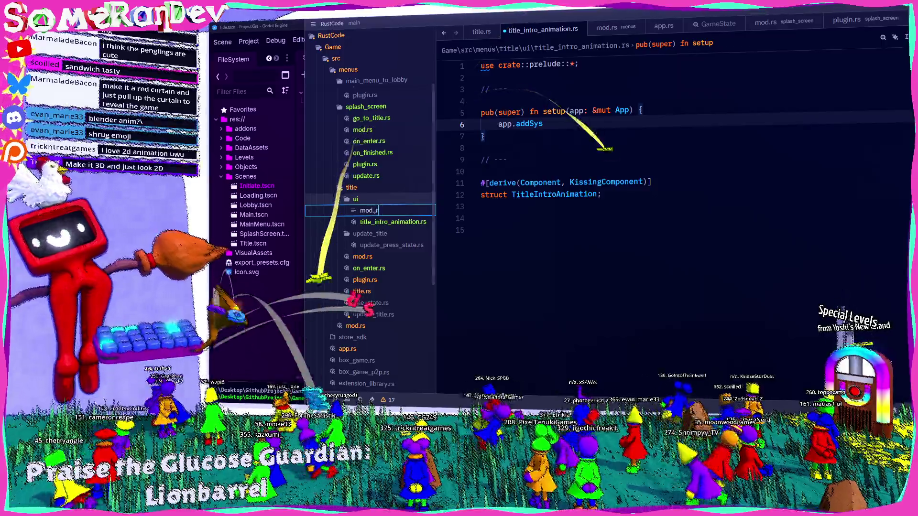
{"action": "type", "text": ".rs"}
{"action": "key", "text": "Return"}
{"action": "left_click", "coordinate": [363, 257]}
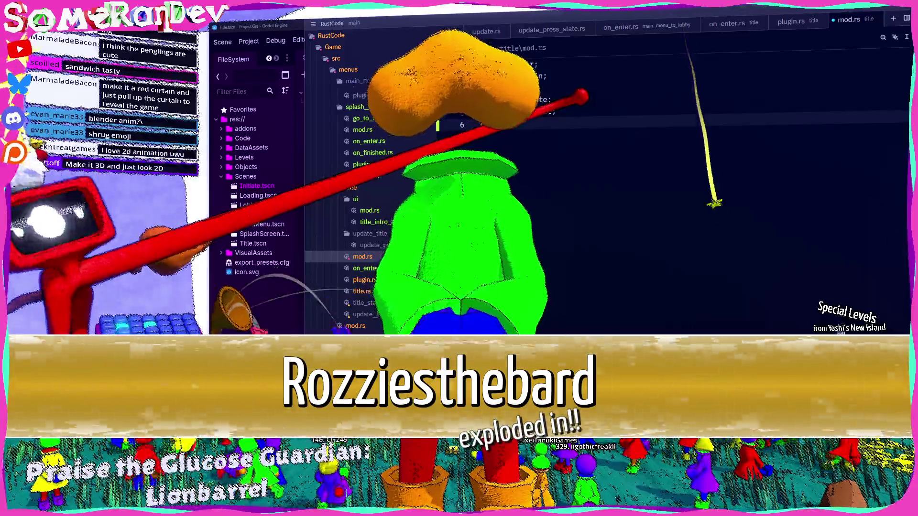
{"action": "type", "text": "mod update_title;"}
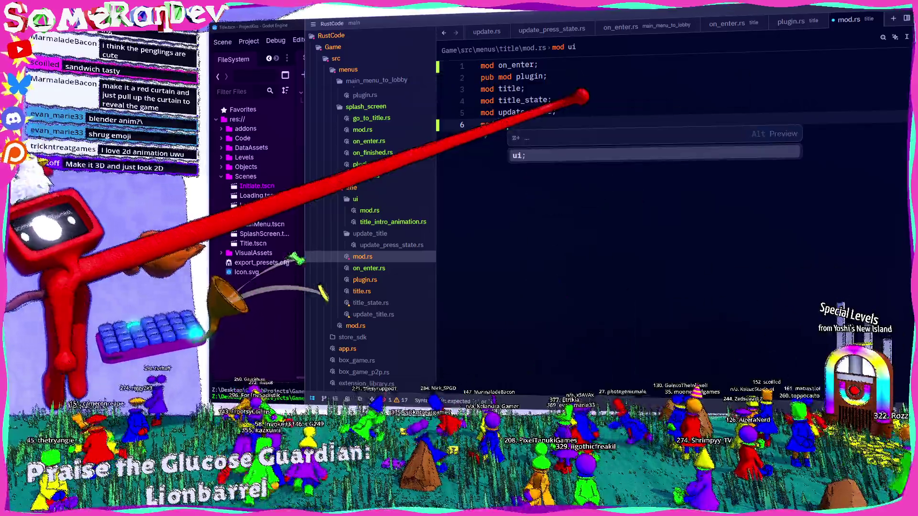
{"action": "key", "text": "Return"}
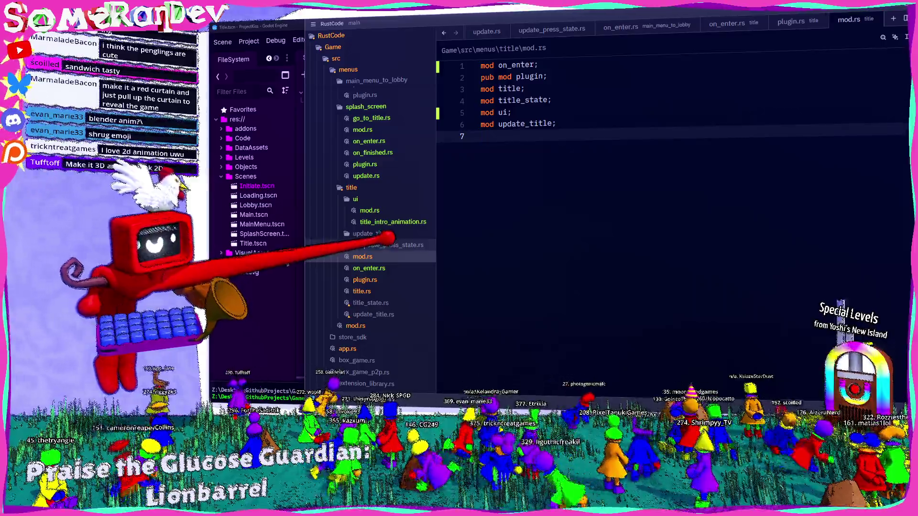
Declare mod title_intro_animation; in the ui mod.rs using autocomplete
{"action": "left_click", "coordinate": [390, 221]}
{"action": "left_click", "coordinate": [377, 210]}
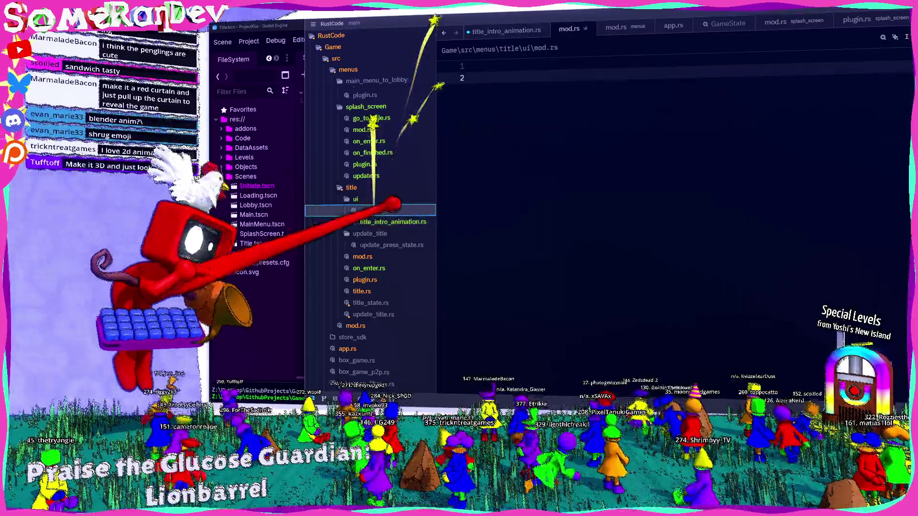
{"action": "left_click", "coordinate": [389, 221]}
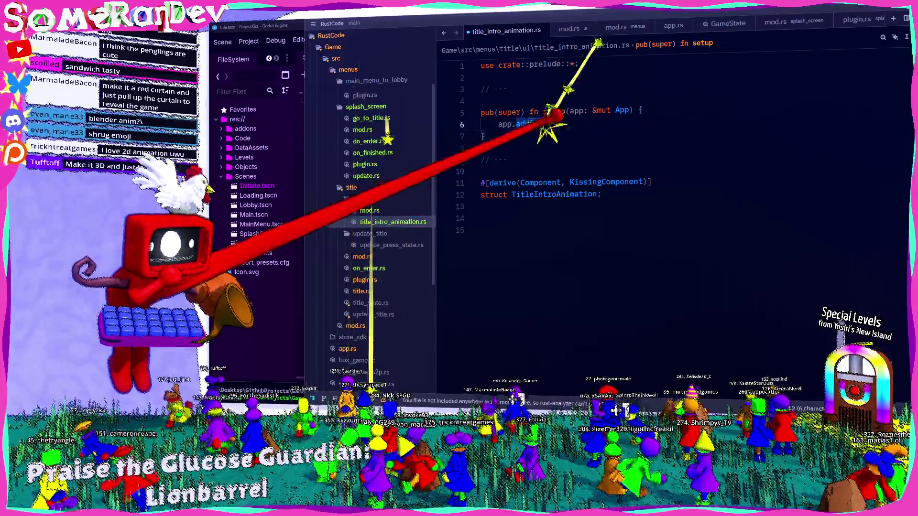
{"action": "left_click", "coordinate": [377, 210]}
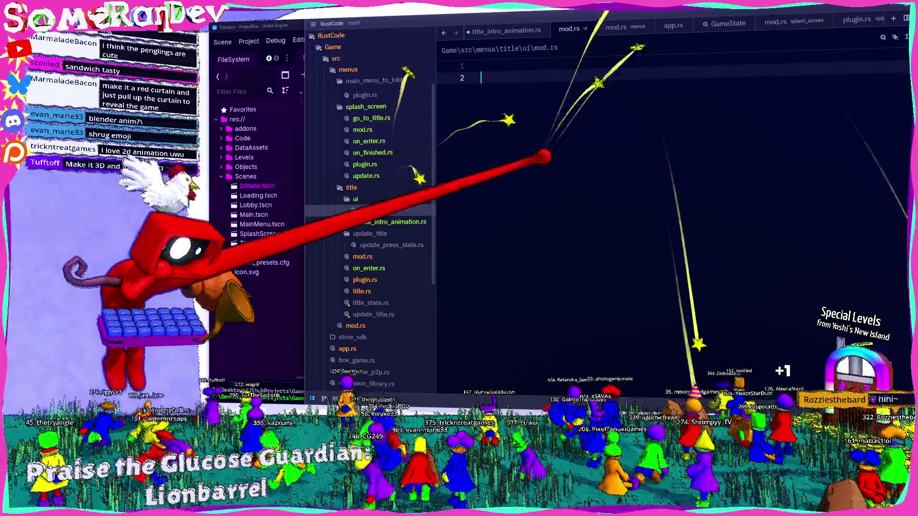
{"action": "type", "text": "mod ti"}
{"action": "key", "text": "Return"}
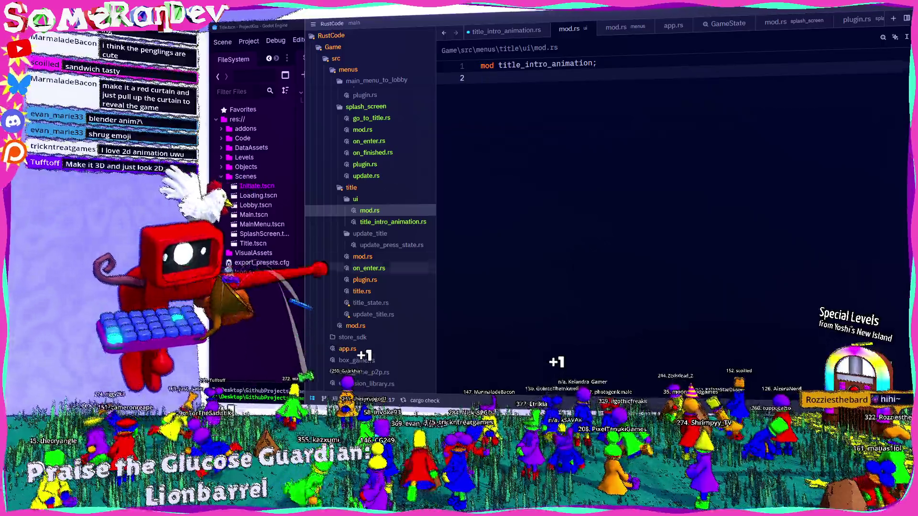
Switch back to title_intro_animation.rs, with its partly typed app.addSys setup body
{"action": "left_click", "coordinate": [389, 222]}
{"action": "type", "text": "struct TitleIntroAnimation;"}
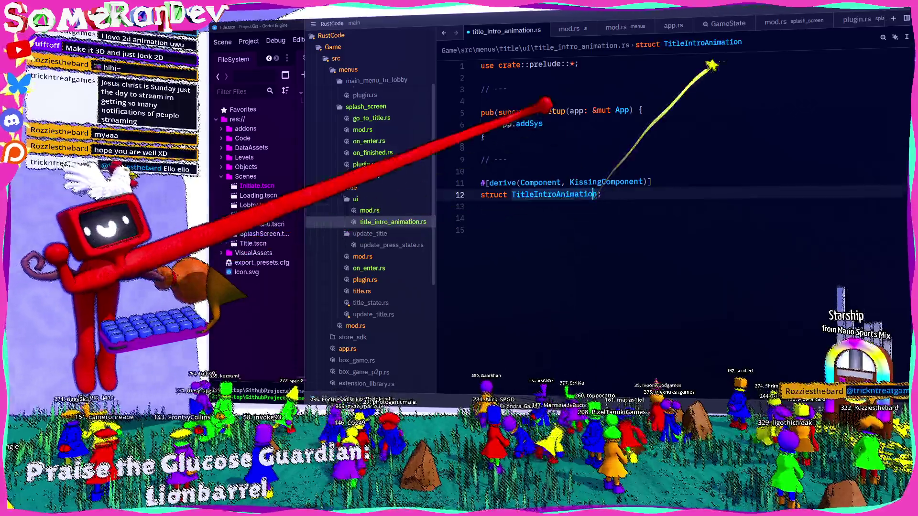
Trim the setup body's addSys call back to 'app.a' and dismiss the suggestions
{"action": "left_click", "coordinate": [543, 121]}
{"action": "type", "text": "a"}
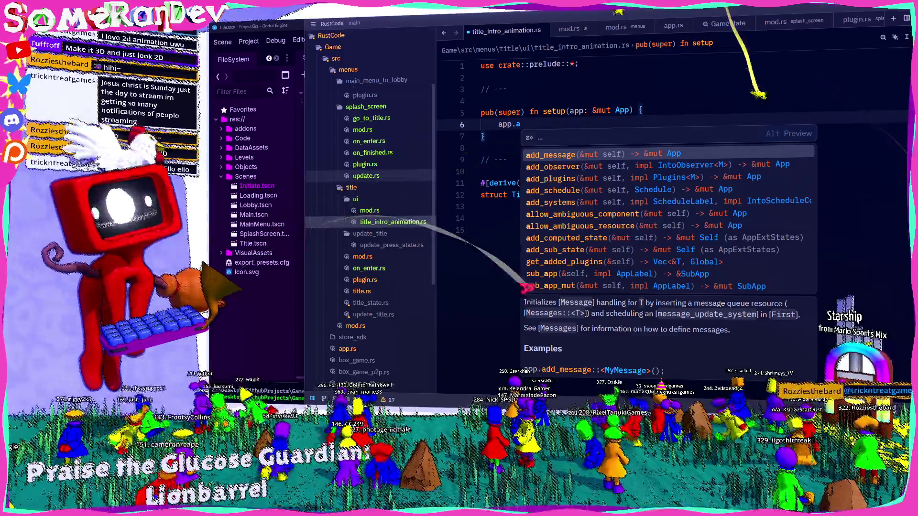
{"action": "key", "text": "Escape"}
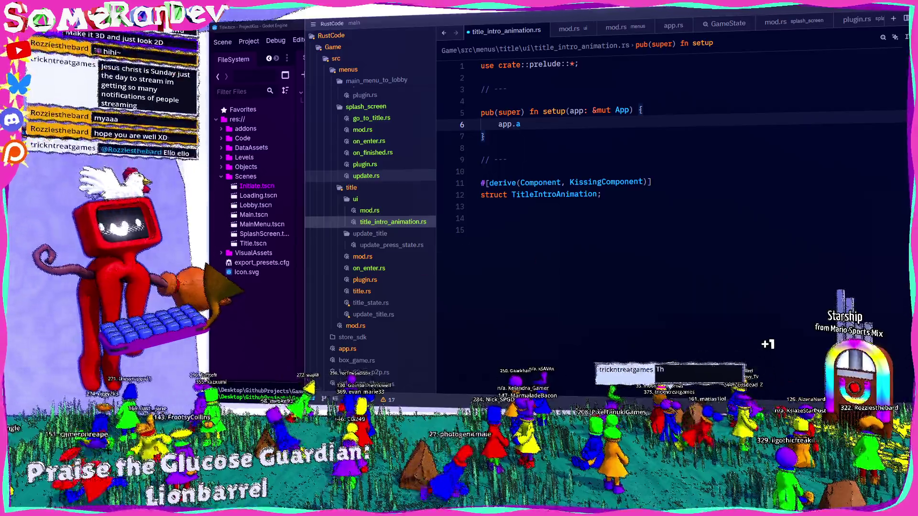